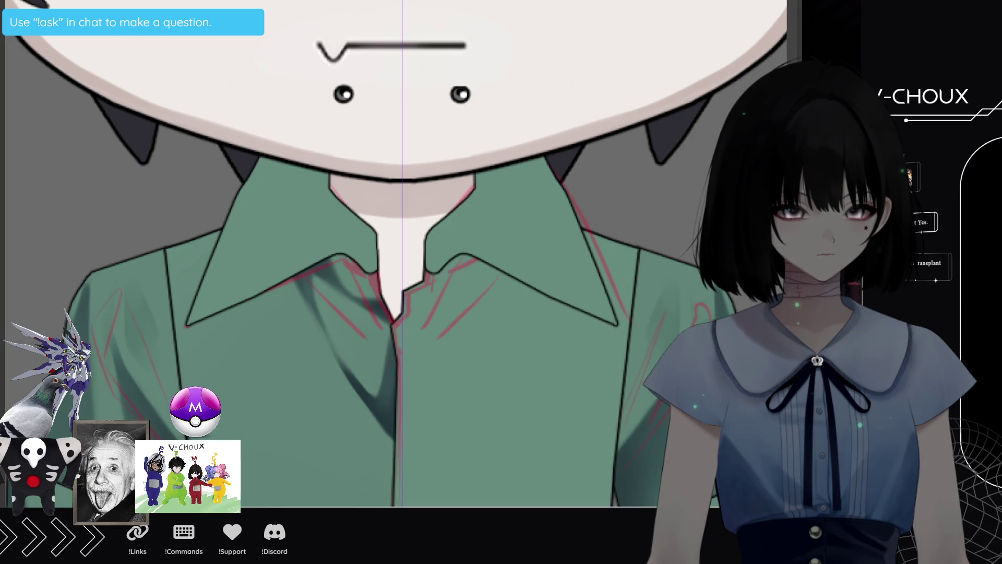
Compare the collar with and without shading, try solid black collar fills, then undo them
key(ctrl+y)
key(ctrl+z)
key(ctrl+y)
key(ctrl+z)
key(ctrl+y)
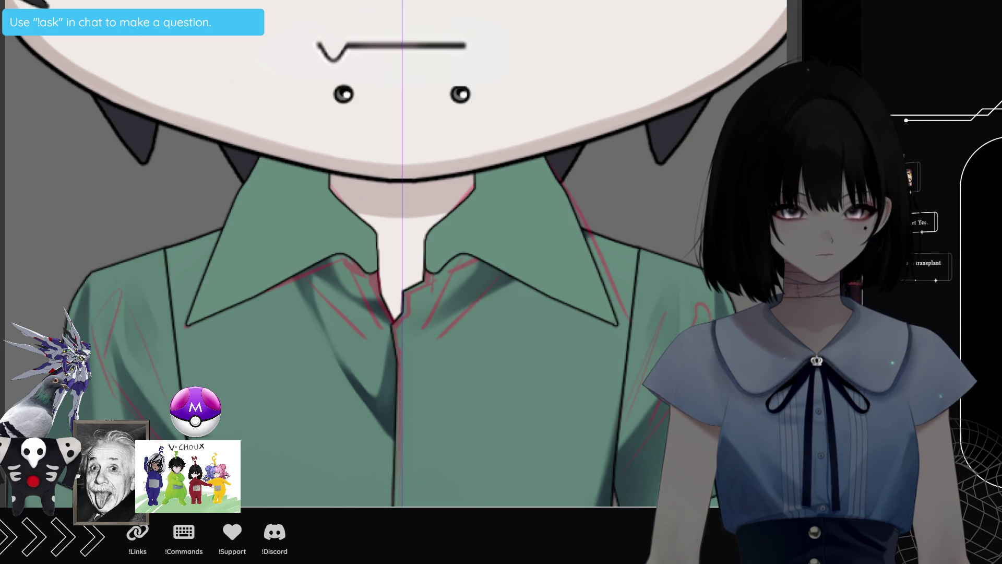
click(277, 225)
key(ctrl+z)
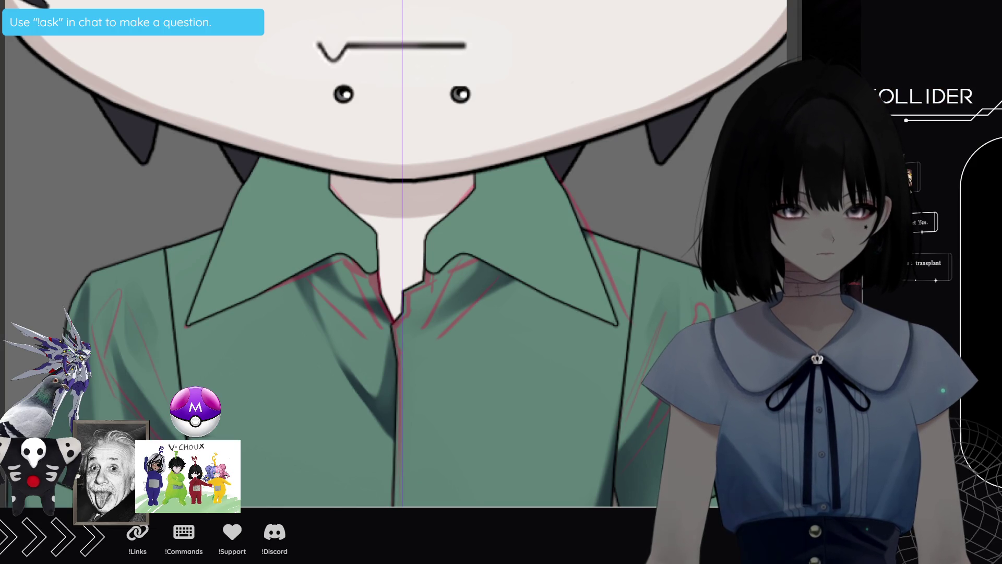
click(521, 229)
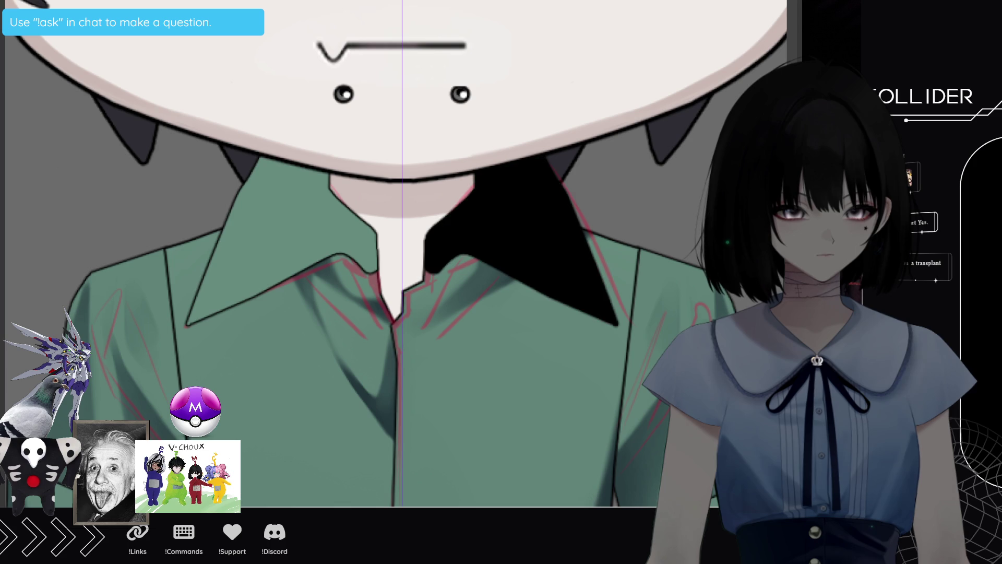
click(282, 230)
key(ctrl+z)
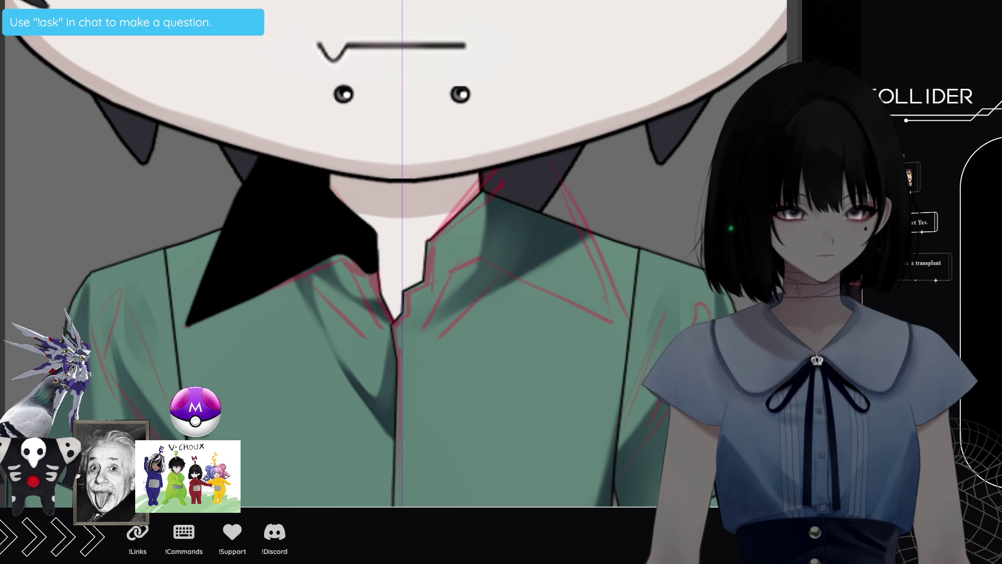
key(ctrl+z)
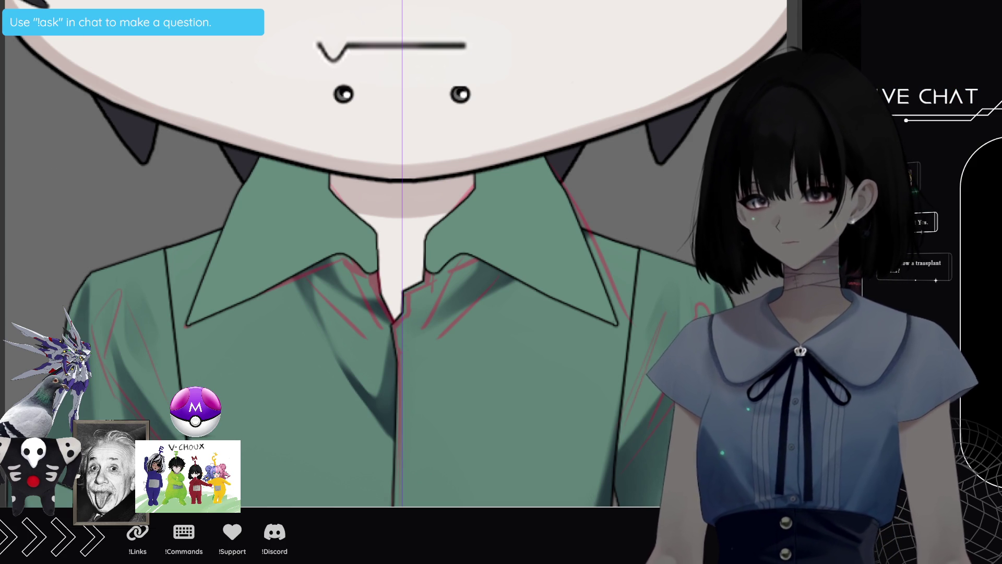
Paint mirrored soft shading under both collar wings and beneath the chin with a smaller brush
key(bracketleft)
key(bracketleft)
key(bracketleft)
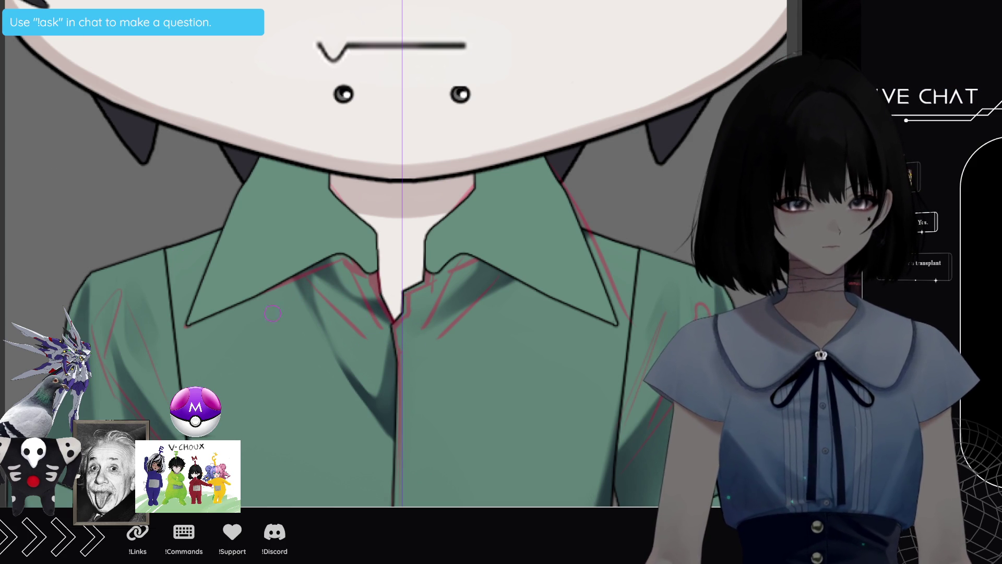
drag(207, 326, 351, 245)
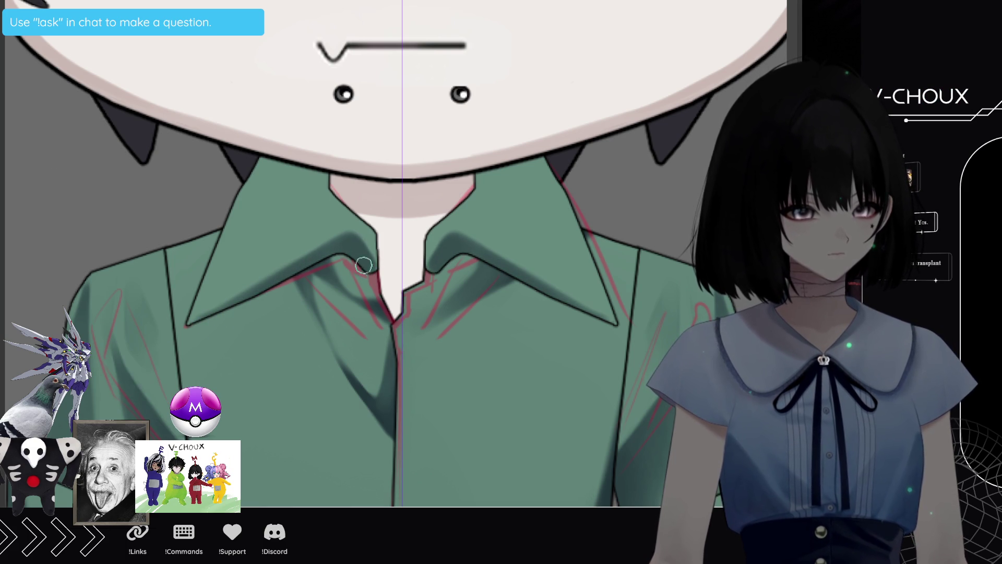
mouse_move(335, 167)
mouse_down()
mouse_move(335, 195)
mouse_move(371, 216)
mouse_up()
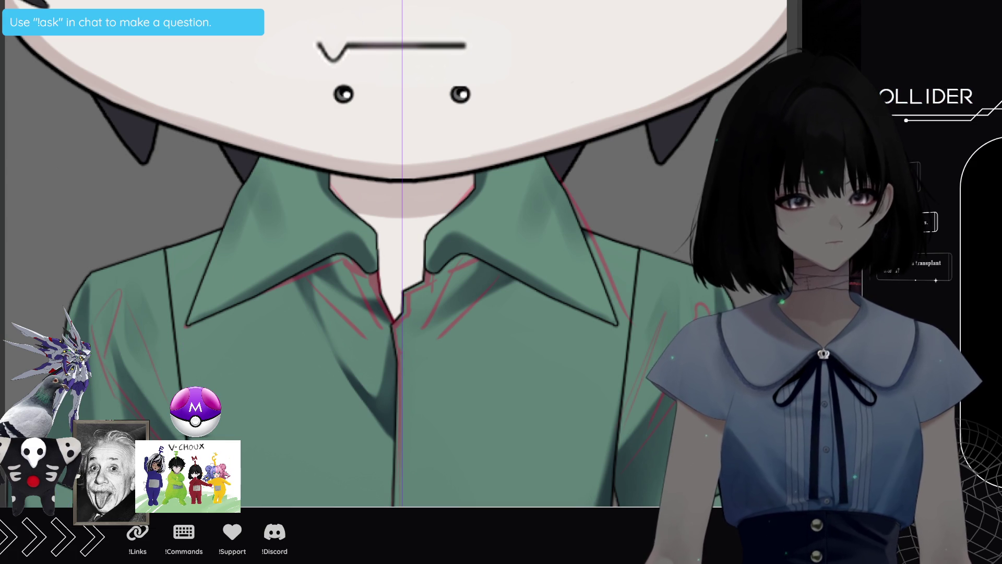
key(ctrl+minus)
key(ctrl+minus)
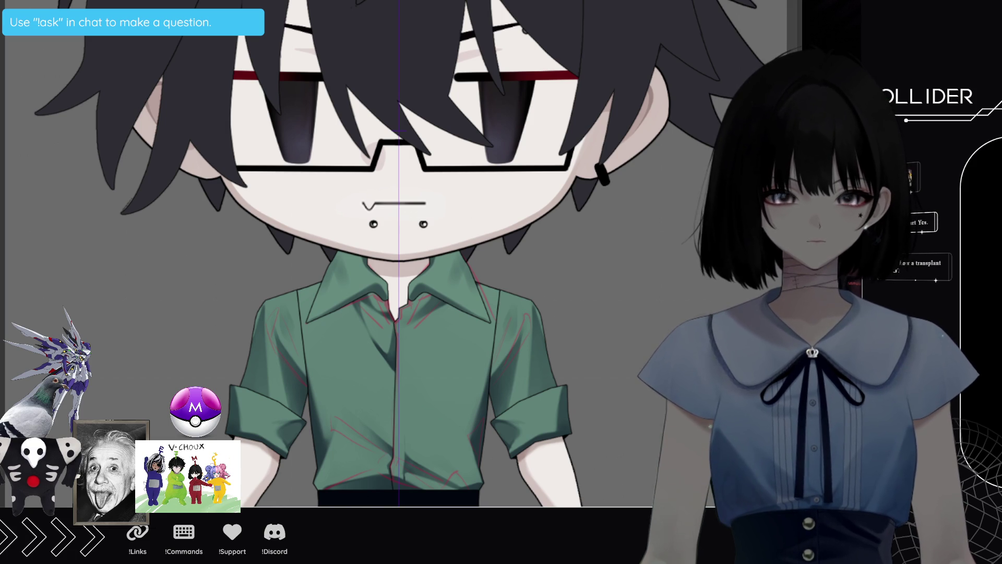
Zoom out on the boy's canvas to see the full head and shaded shirt
key(ctrl+minus)
key(ctrl+minus)
key(ctrl+minus)
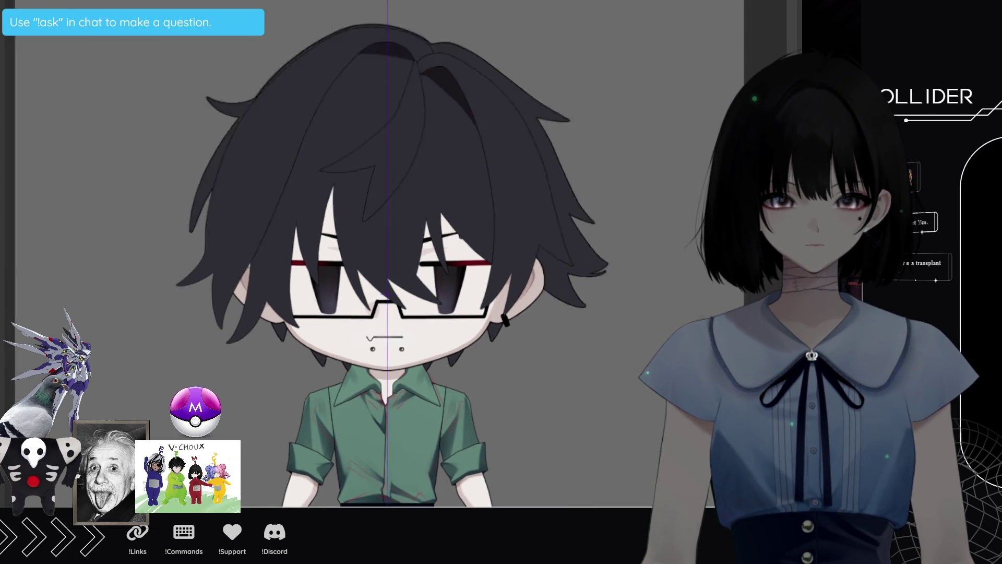
scroll(385, 467, down, 3)
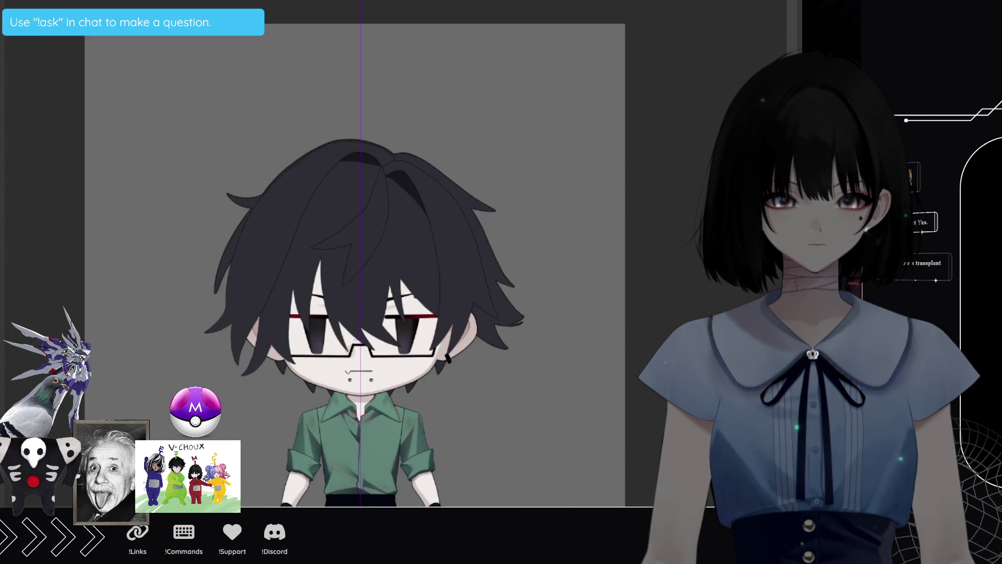
scroll(481, 440, up, 3)
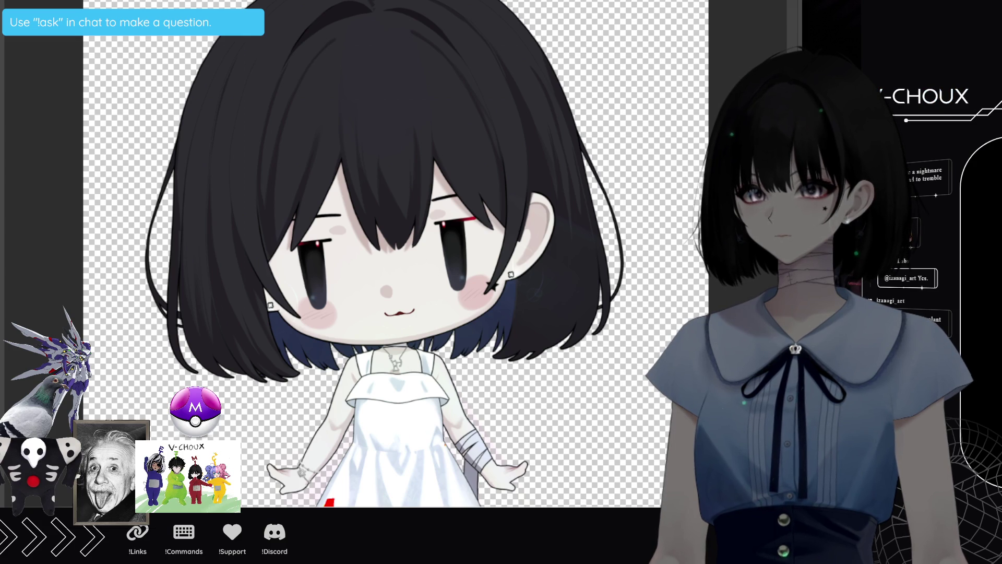
Zoom the girl chibi canvas slightly out and back in
key(ctrl+minus)
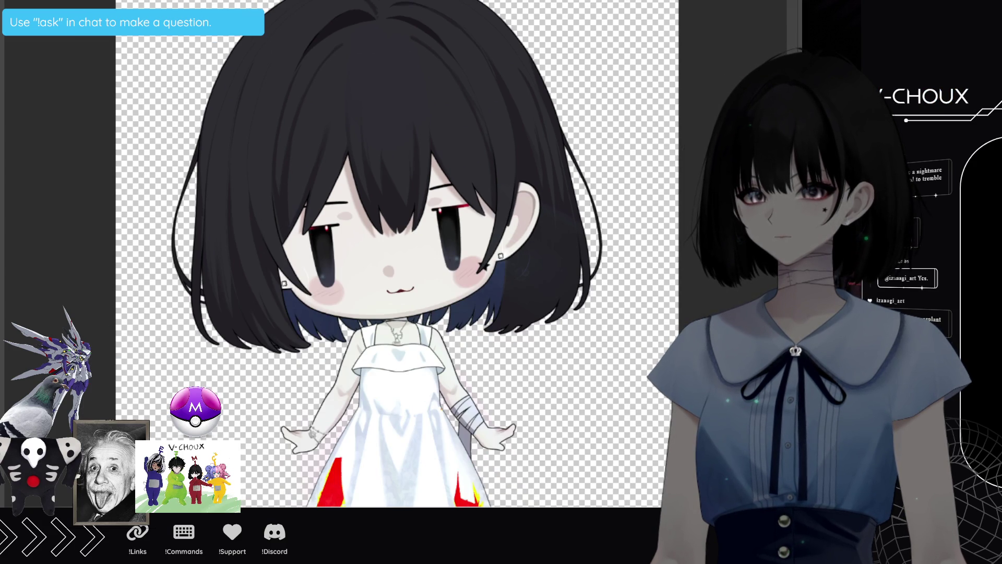
key(ctrl+plus)
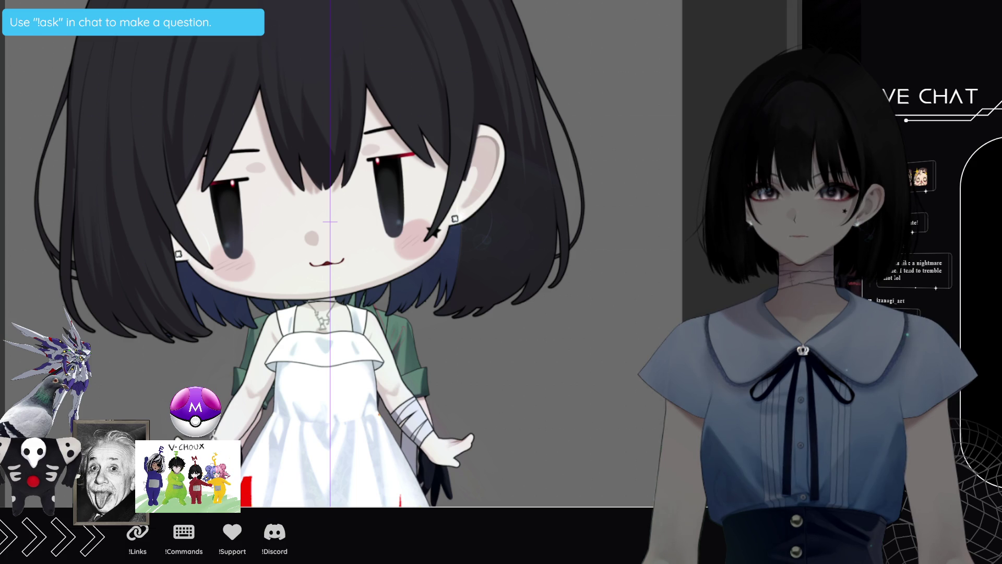
Scale down the pasted girl chibi, move her right beside the boy, and commit the transform
key(ctrl+t)
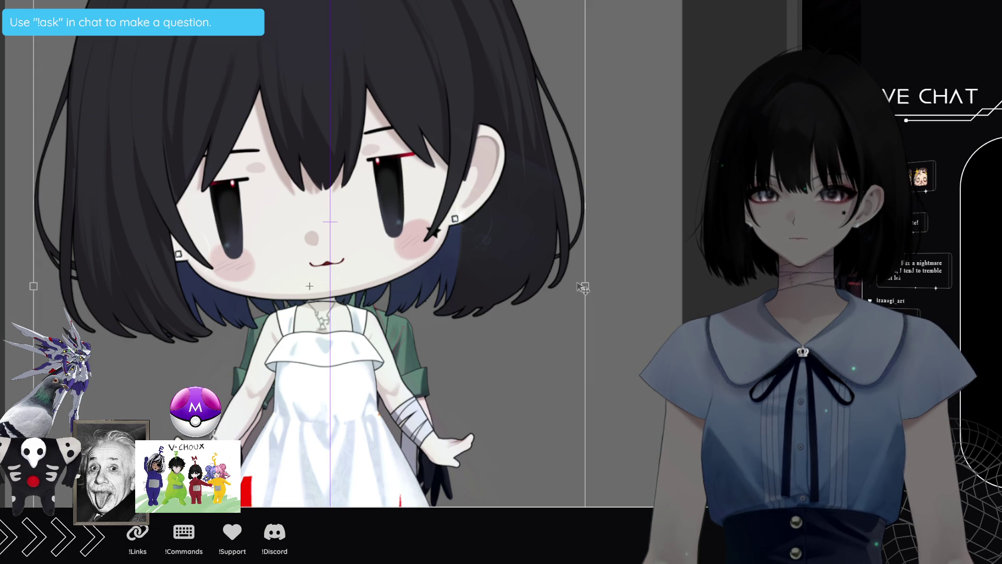
mouse_move(582, 284)
mouse_down()
mouse_move(313, 286)
mouse_move(455, 286)
mouse_up()
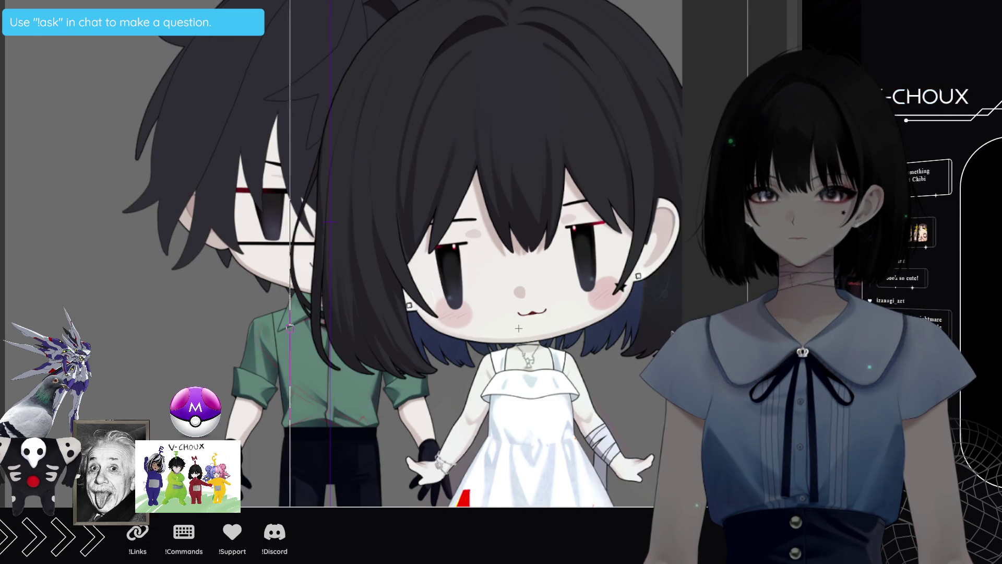
mouse_move(535, 344)
mouse_down()
mouse_move(517, 344)
mouse_move(603, 355)
mouse_move(577, 352)
mouse_up()
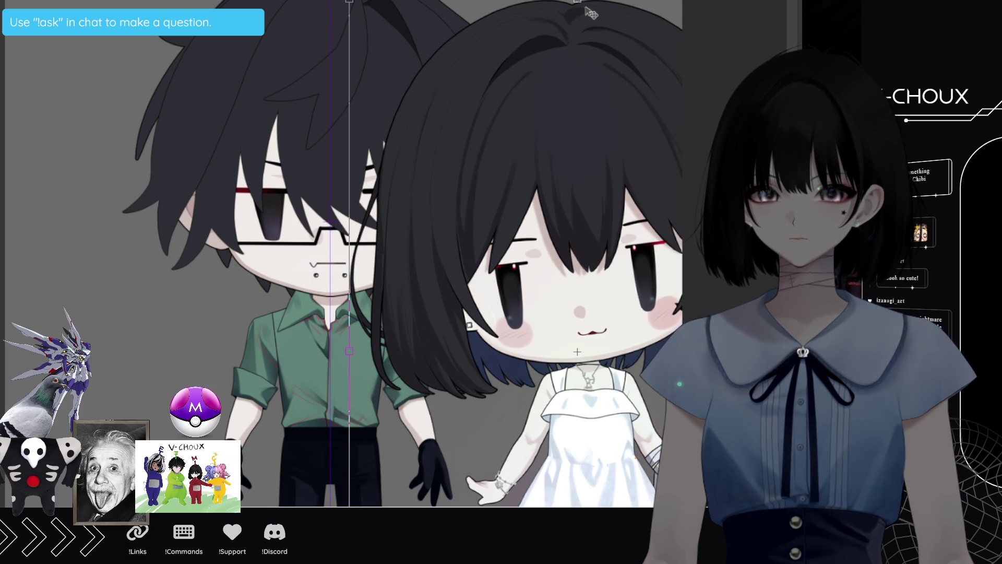
drag(581, 3, 578, 82)
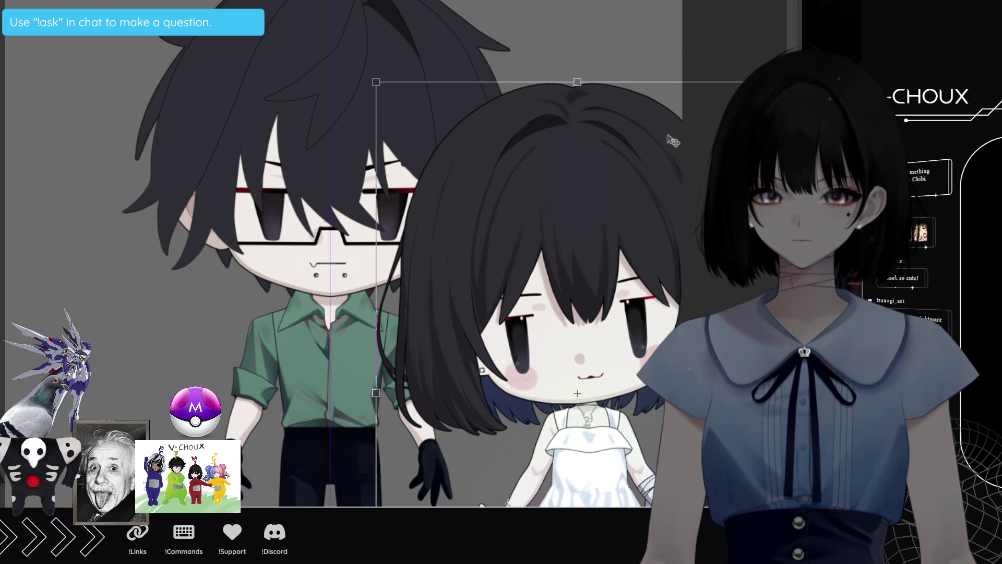
drag(679, 146, 681, 138)
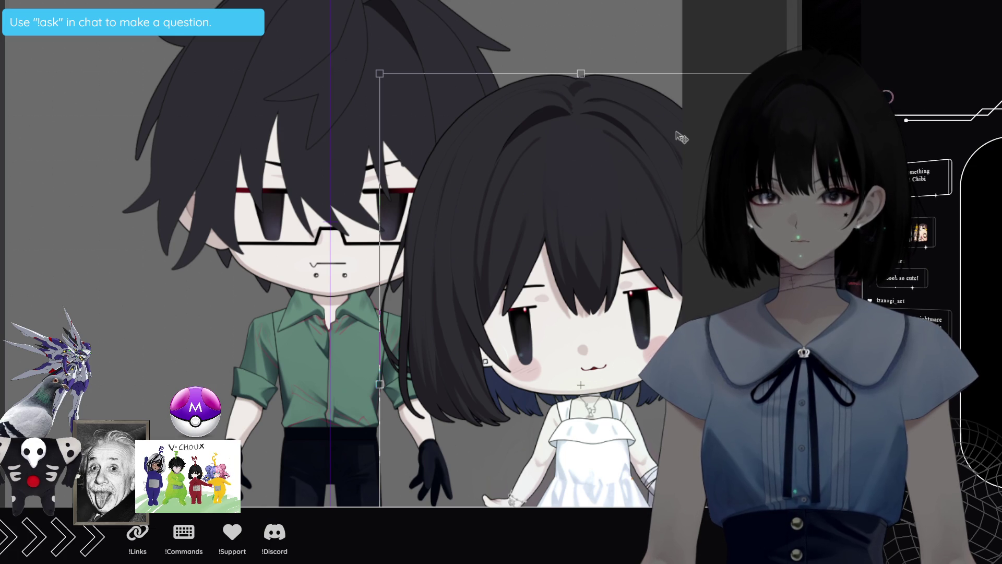
mouse_move(681, 138)
mouse_down()
mouse_move(773, 149)
mouse_move(719, 142)
mouse_up()
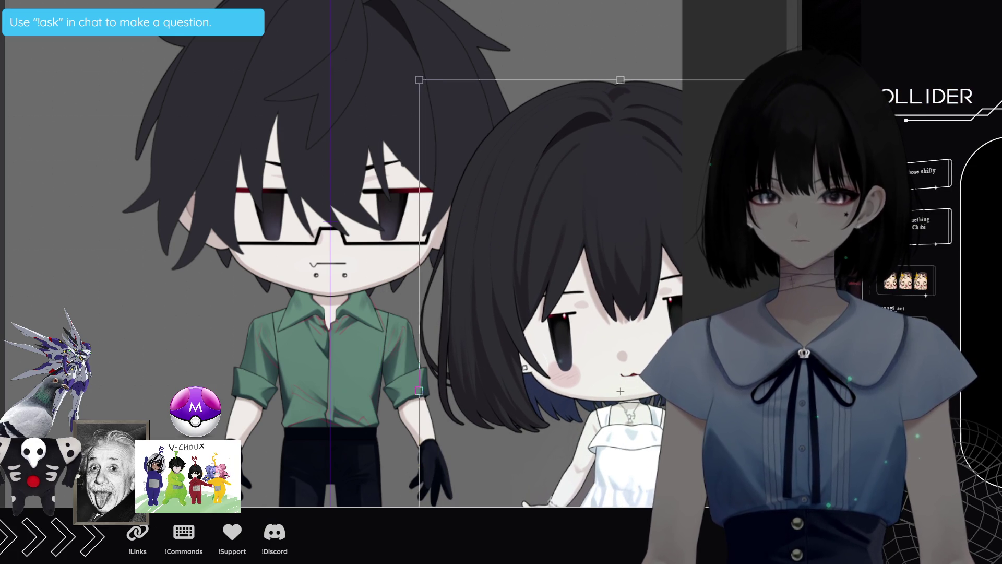
key(Return)
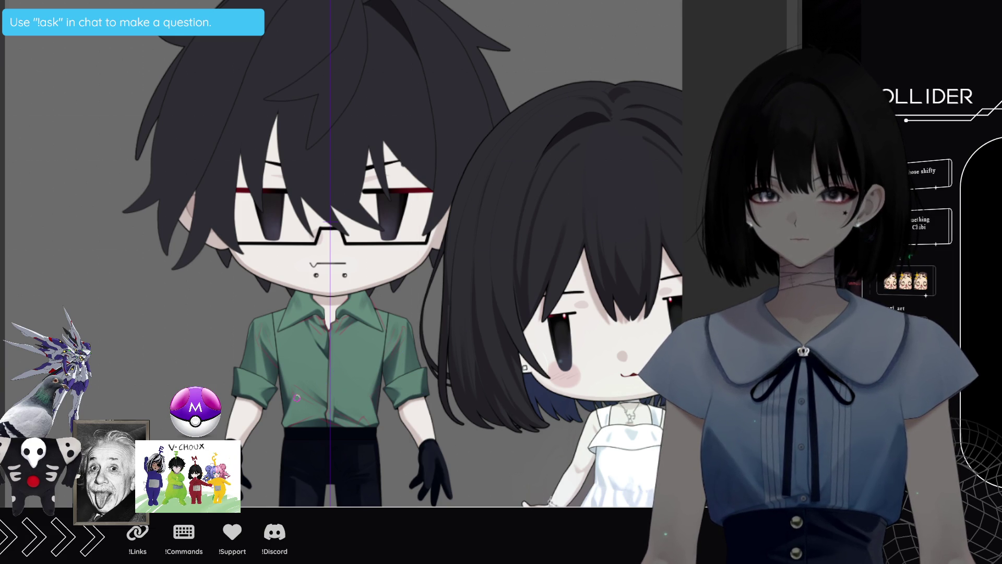
scroll(627, 502, up, 1)
scroll(627, 501, up, 2)
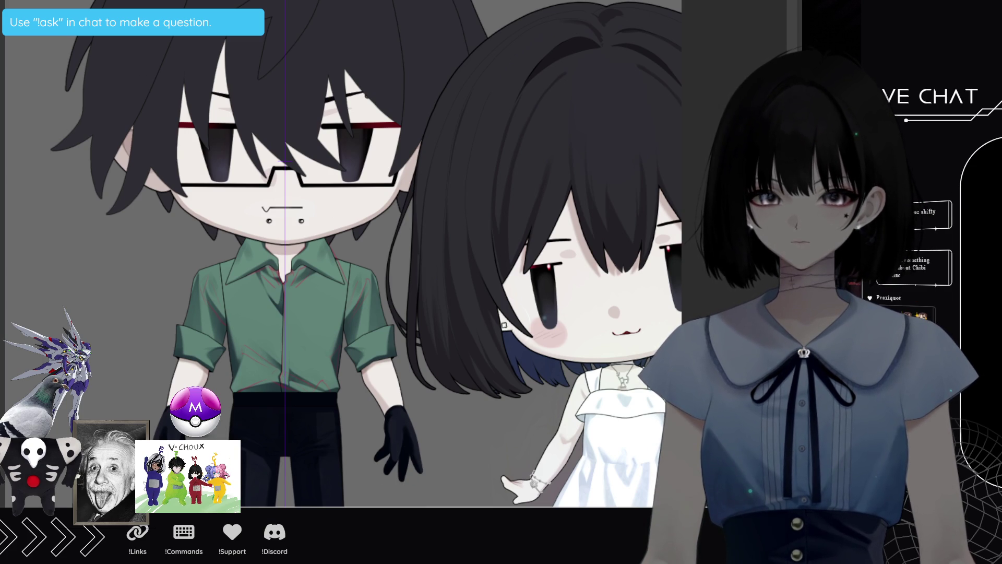
scroll(531, 282, up, 3)
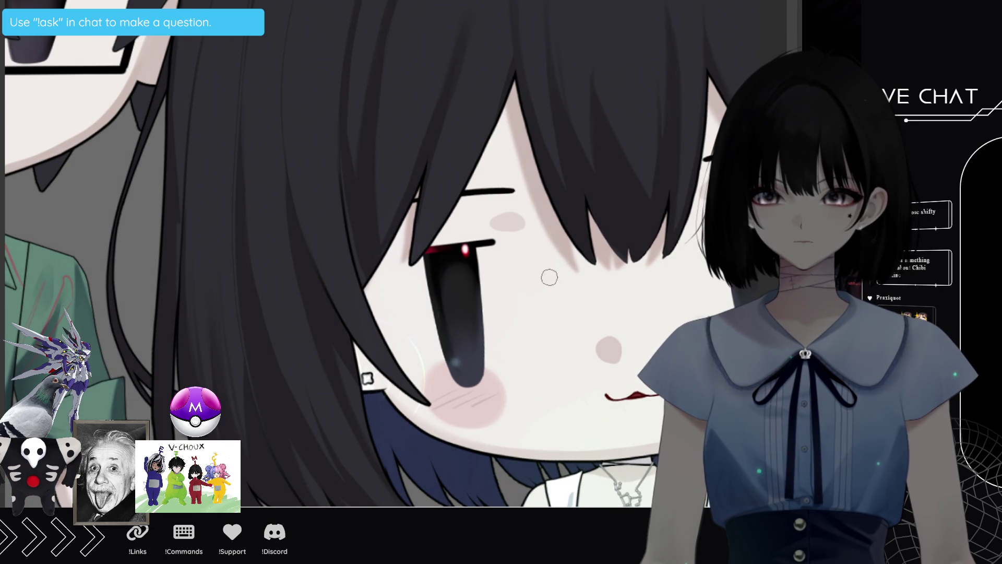
scroll(533, 279, up, 1)
mouse_move(334, 365)
mouse_down()
mouse_move(205, 365)
mouse_move(314, 365)
mouse_up()
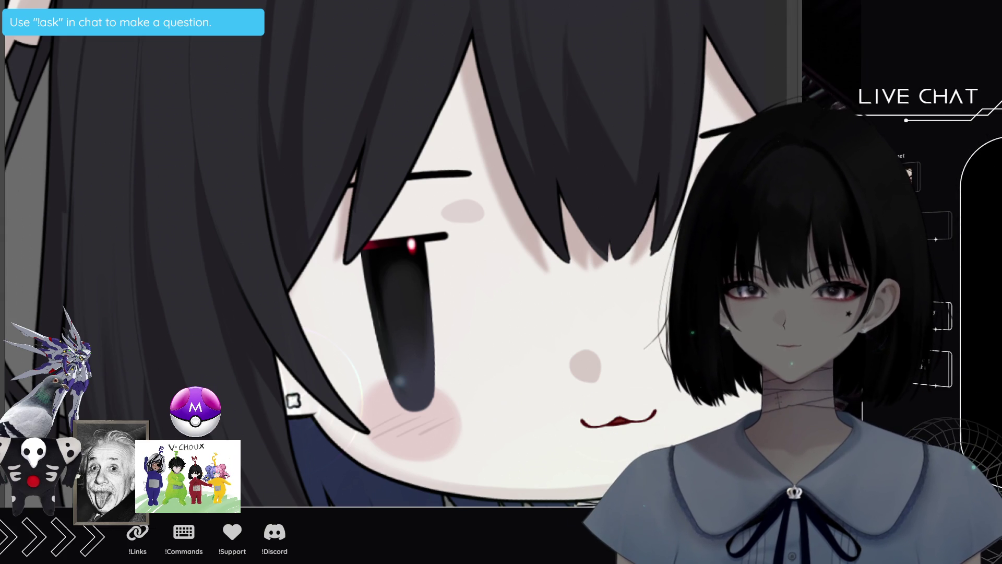
scroll(425, 372, down, 6)
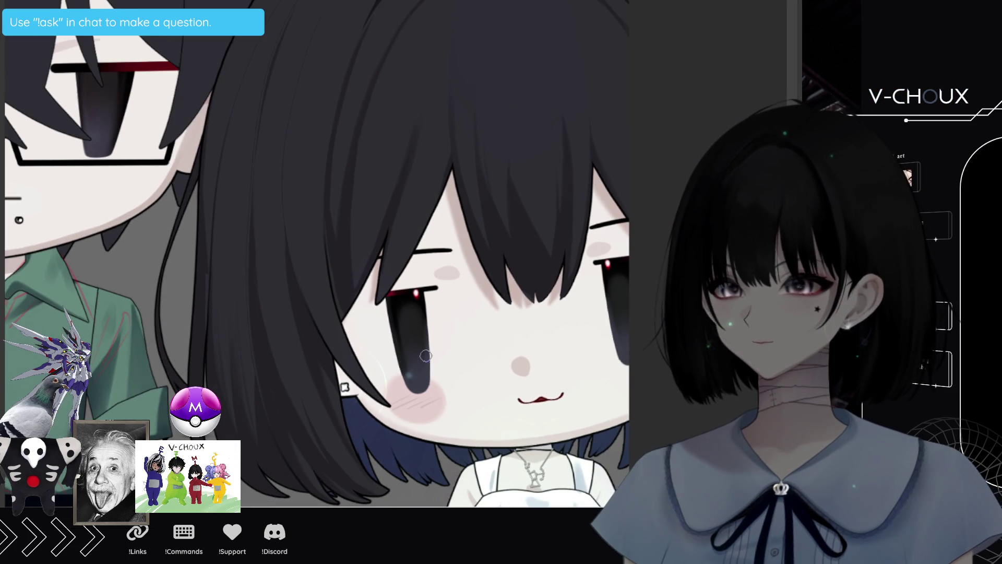
scroll(427, 351, down, 4)
scroll(360, 252, up, 4)
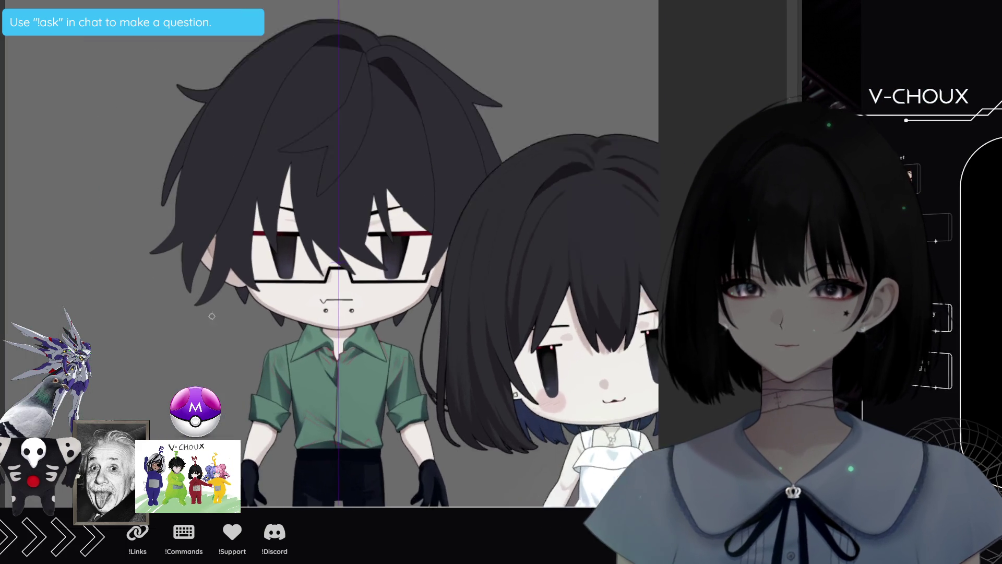
Place a dark round brush dab on the grey background beside the boy, then undo it
scroll(360, 250, down, 2)
scroll(360, 250, up, 3)
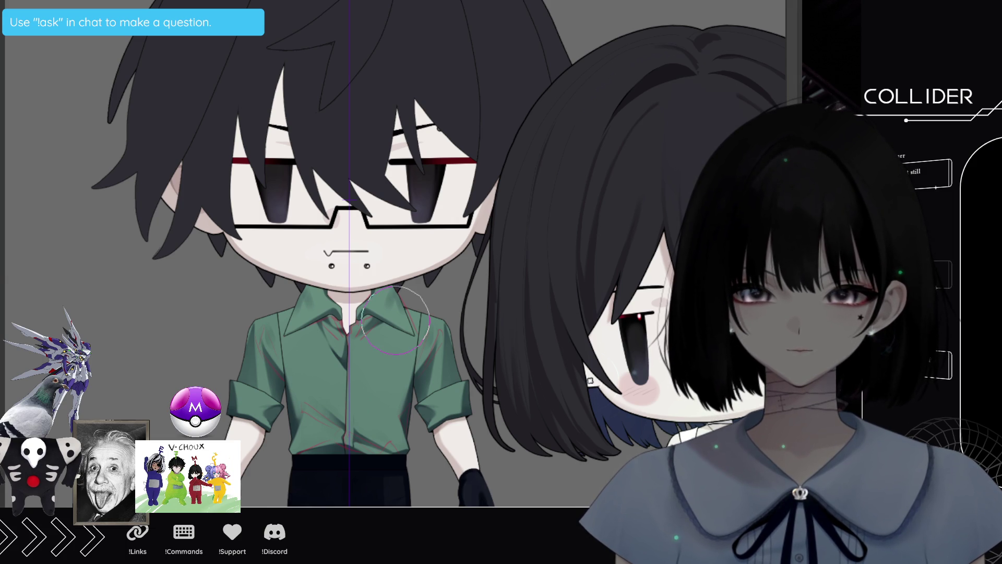
click(75, 260)
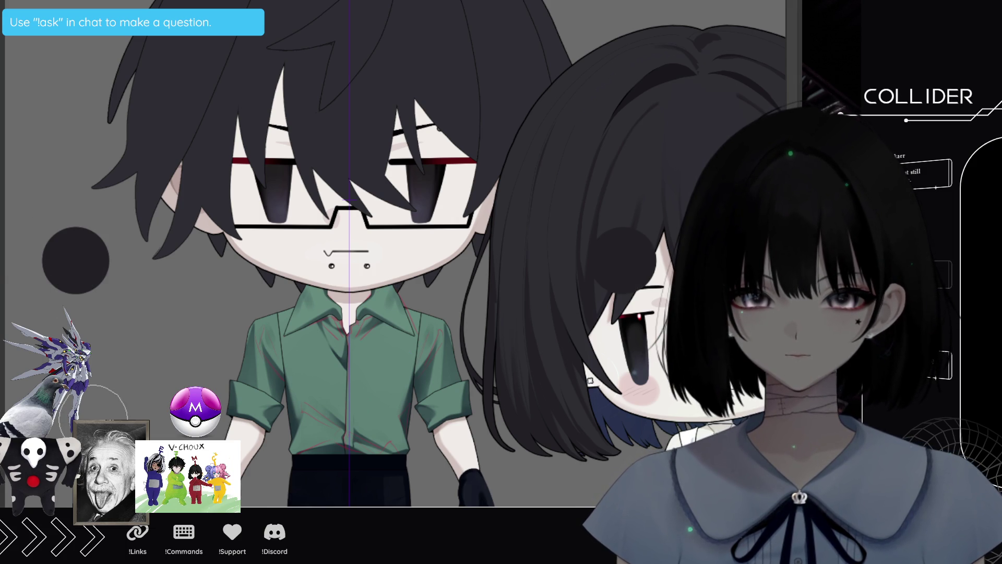
key(ctrl+z)
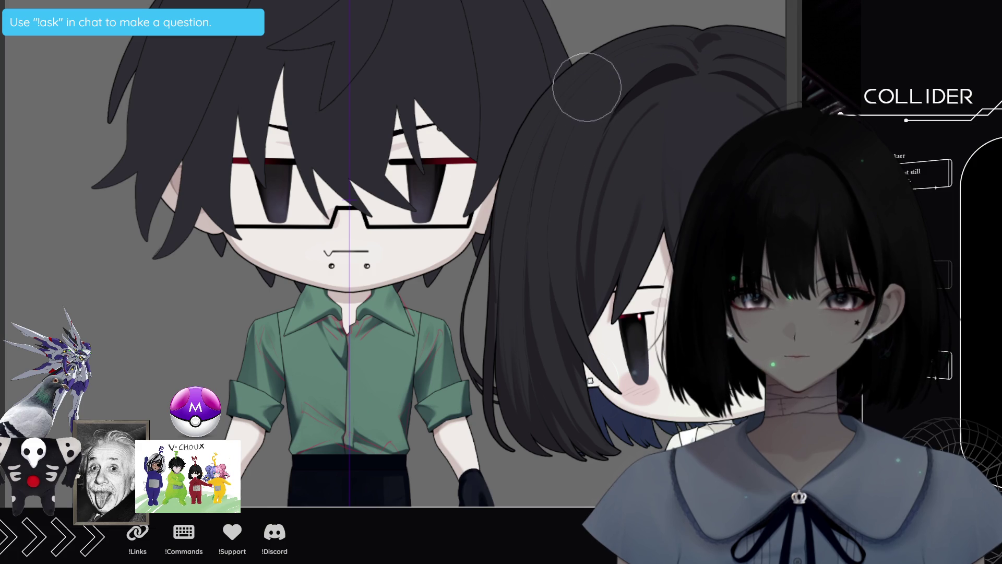
Undo the stray dabs and the black fill covering the face
click(54, 7)
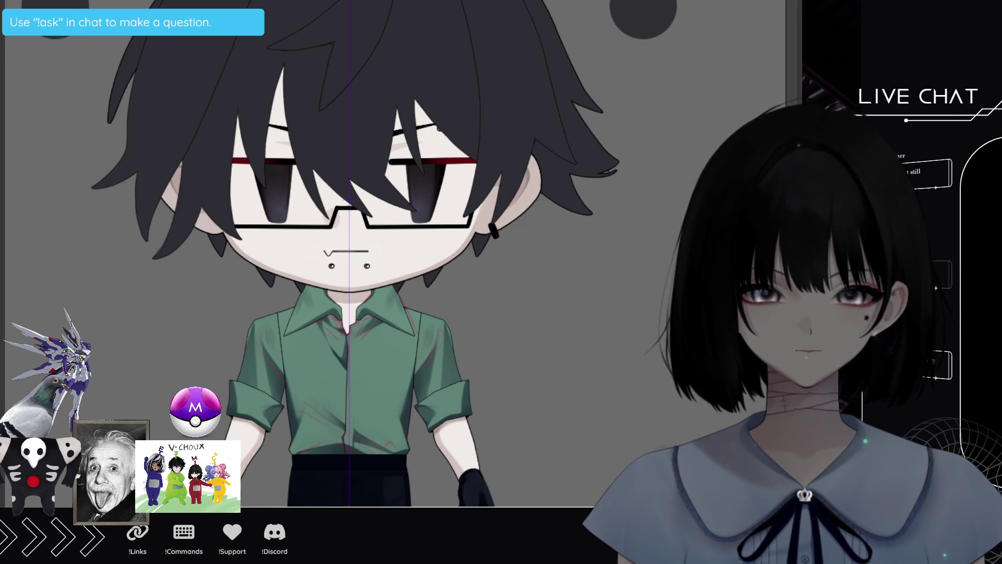
scroll(348, 322, down, 2)
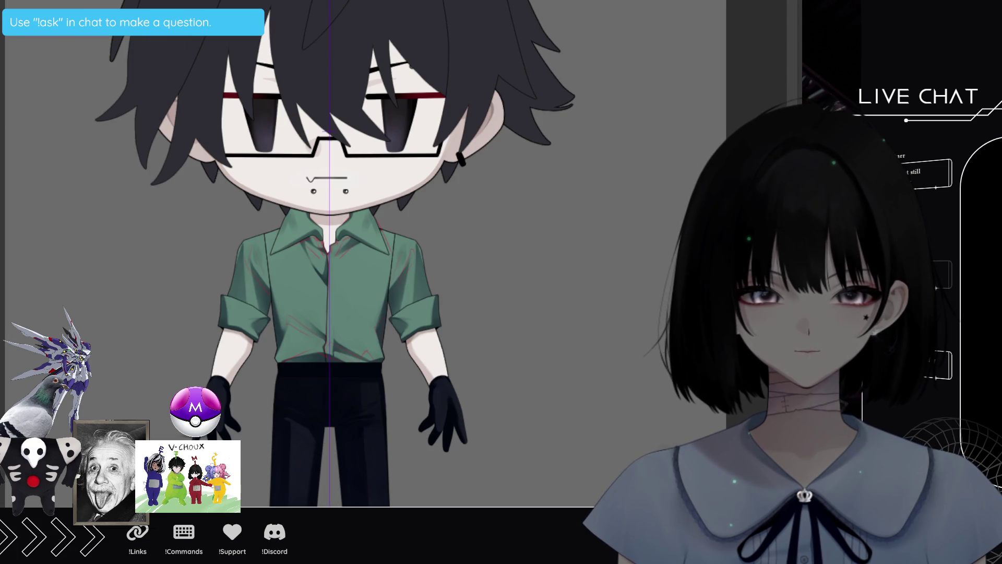
key(ctrl+z)
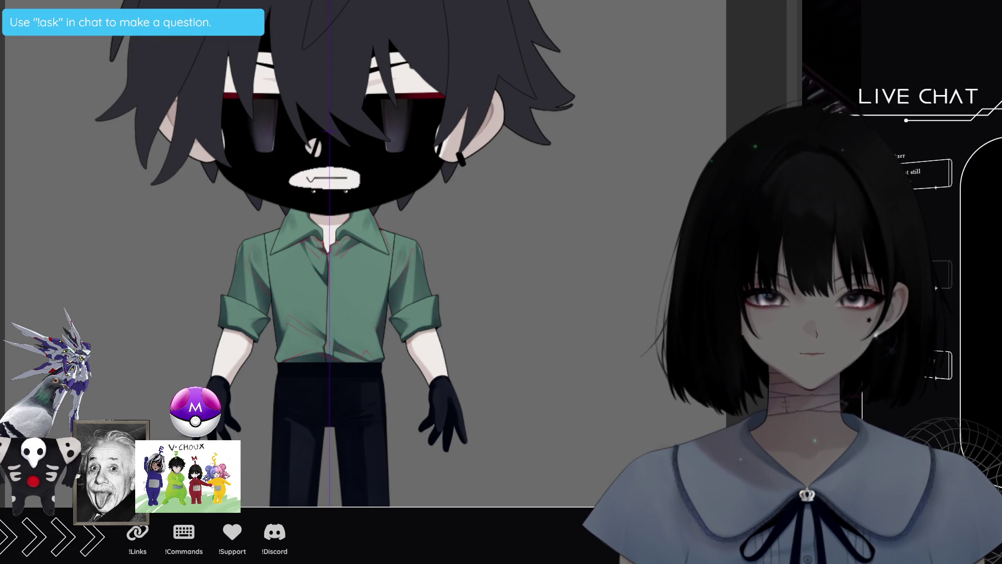
key(ctrl+z)
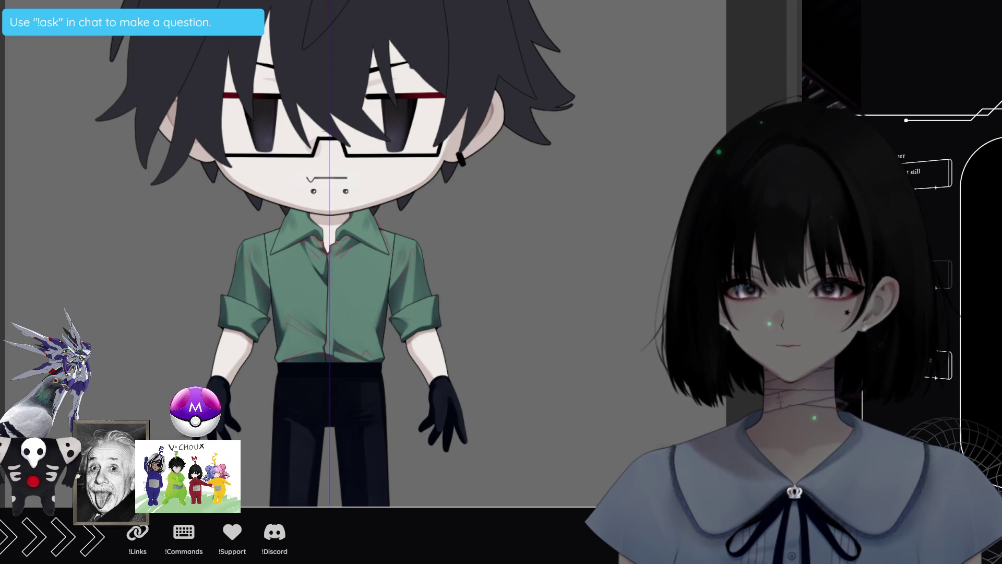
scroll(411, 339, up, 2)
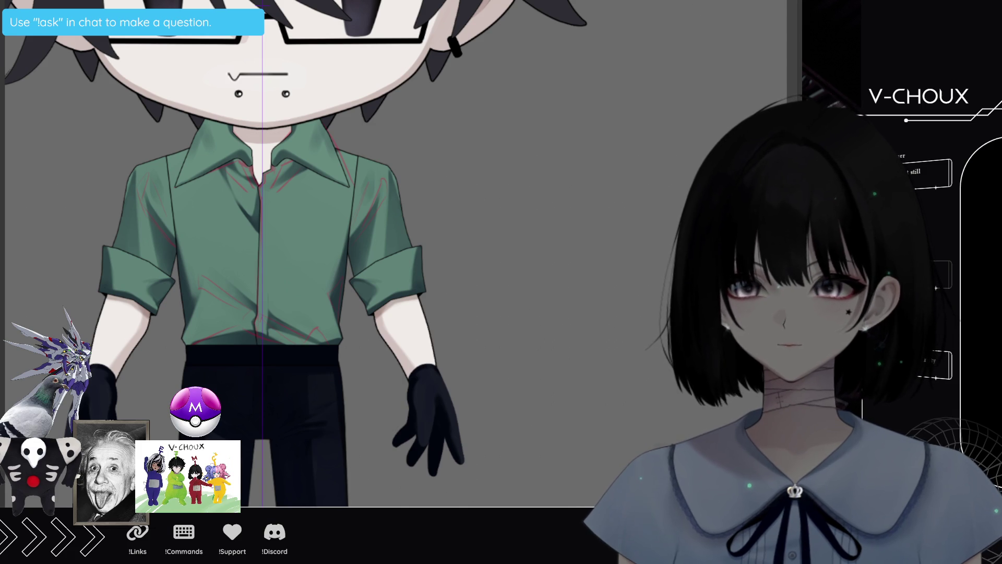
scroll(251, 360, up, 4)
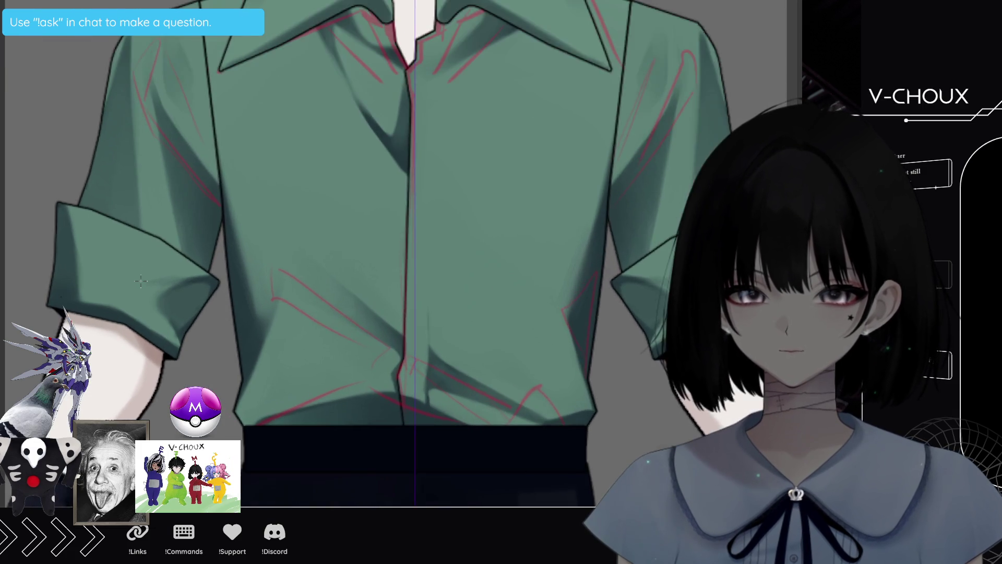
scroll(141, 282, up, 2)
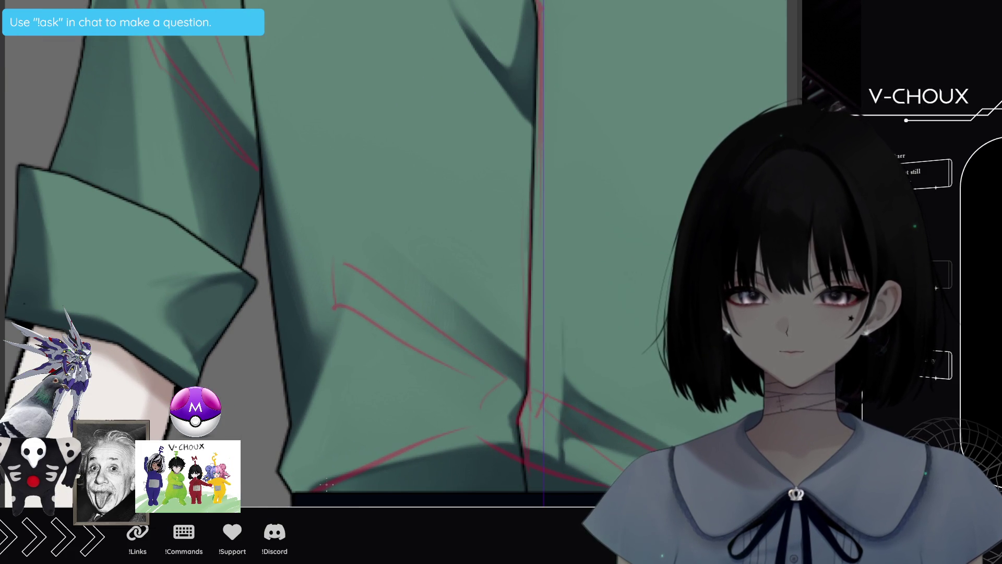
scroll(332, 485, down, 5)
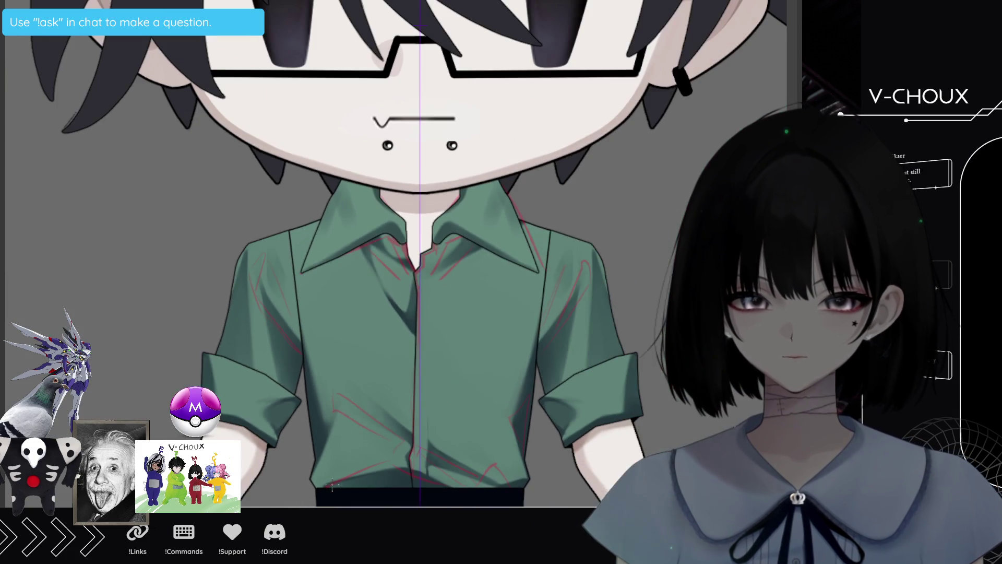
Hide the red sketch lines over the shirt, compare with them shown, then hide them again
key(Delete)
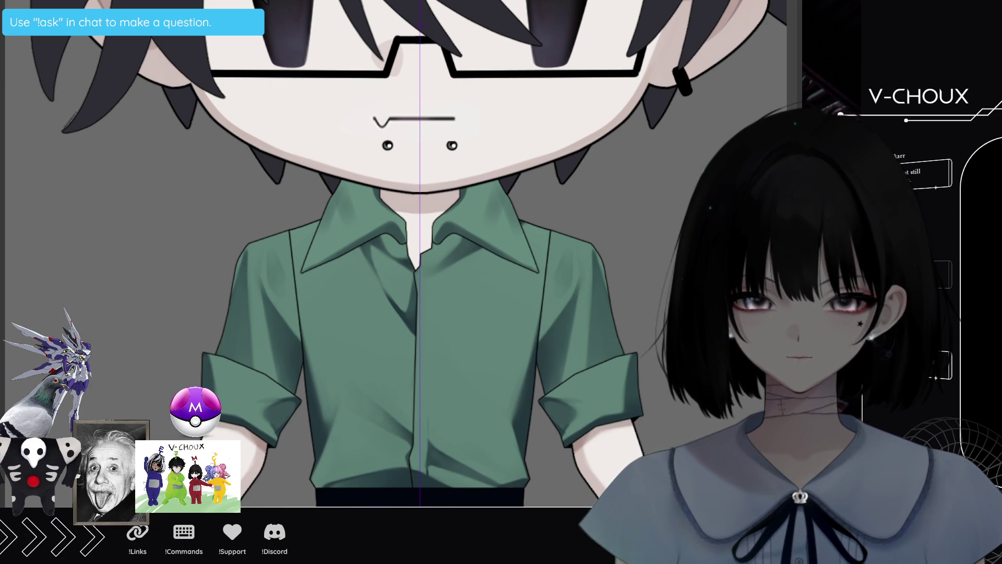
key(ctrl+z)
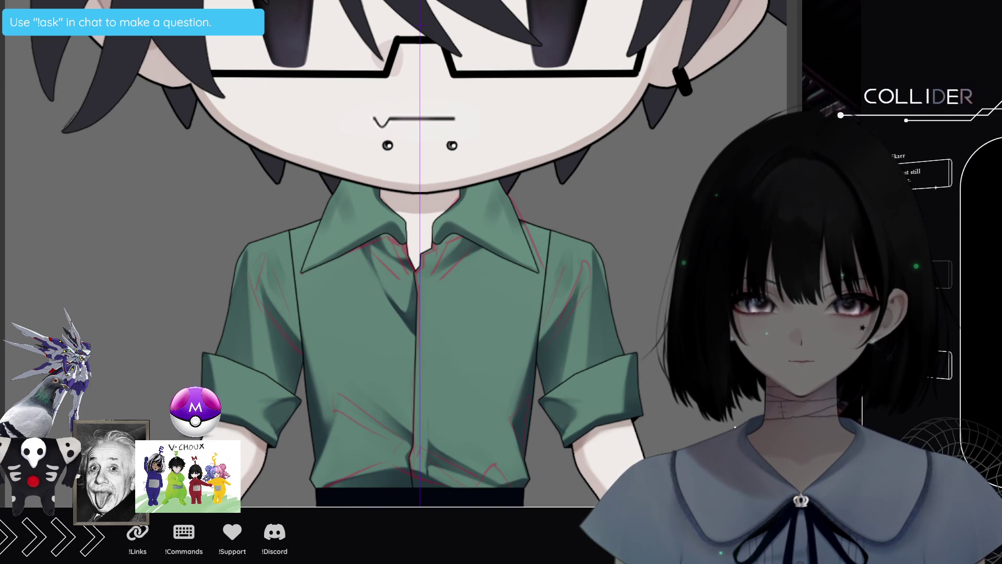
key(ctrl+y)
scroll(433, 267, down, 3)
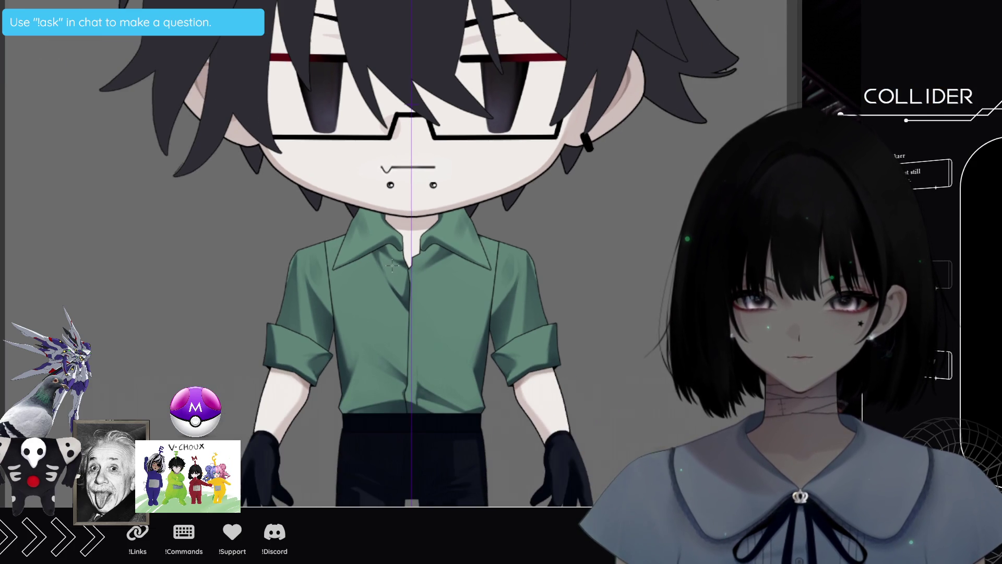
scroll(395, 245, up, 2)
scroll(397, 242, up, 1)
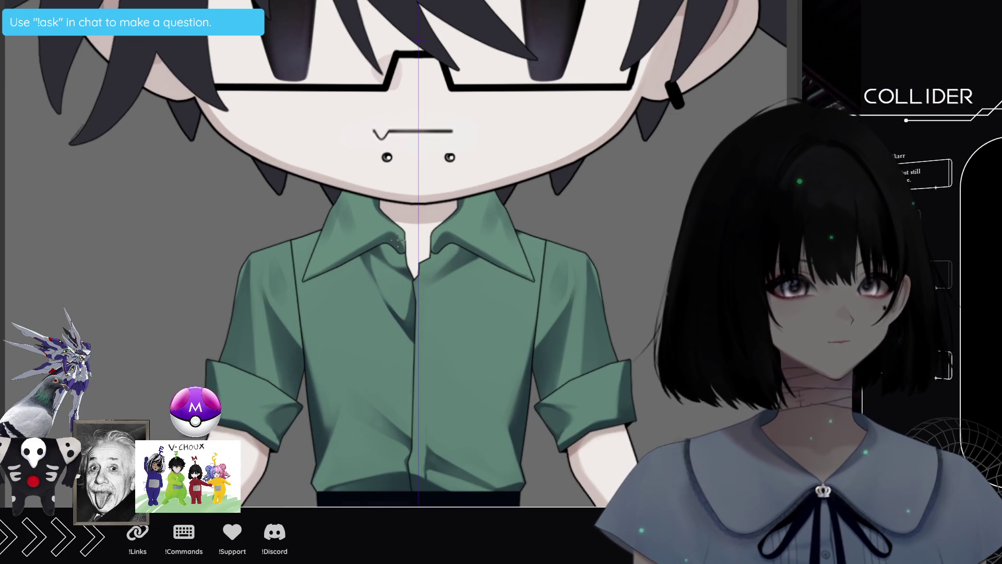
scroll(397, 241, up, 2)
scroll(397, 241, up, 1)
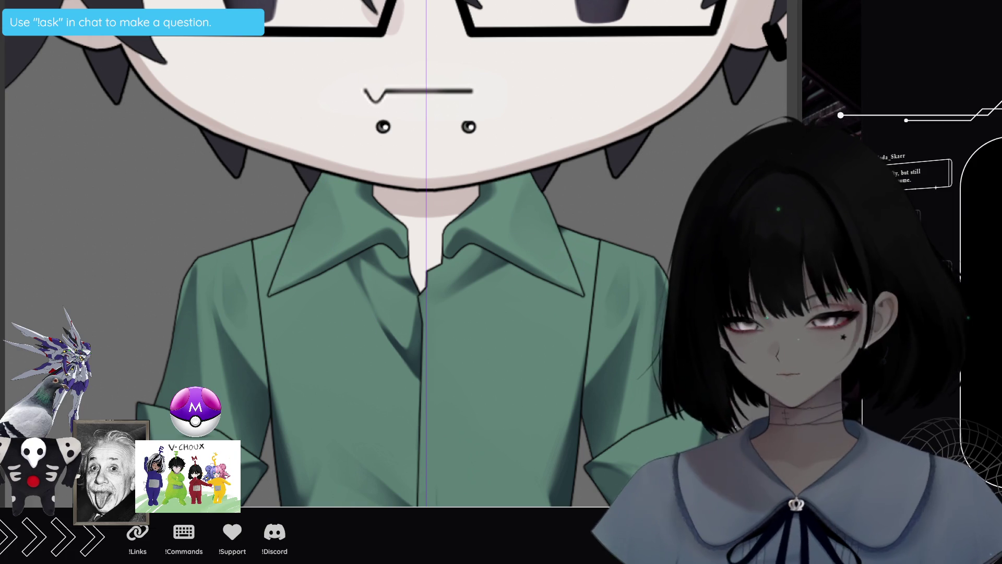
drag(365, 261, 327, 277)
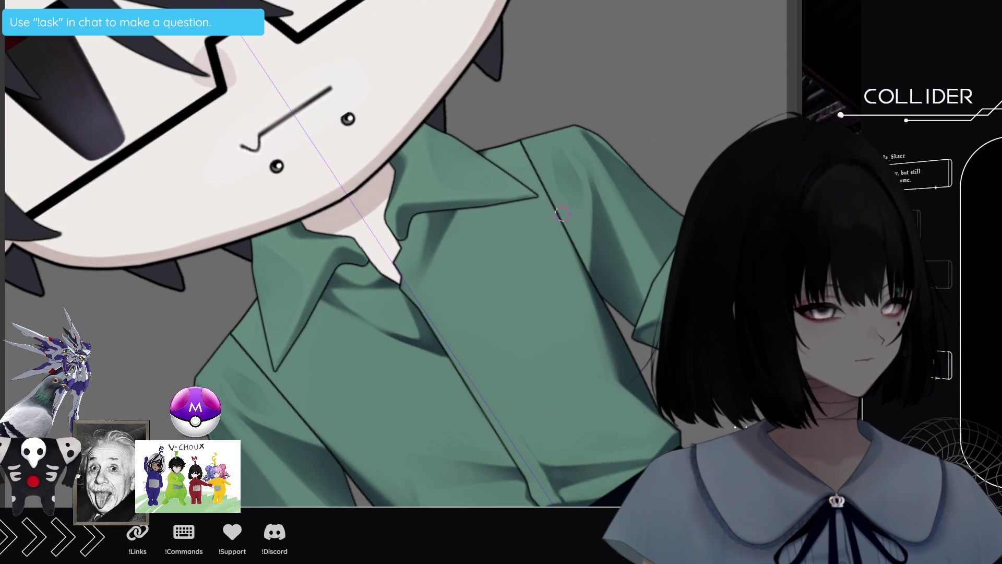
drag(470, 313, 512, 327)
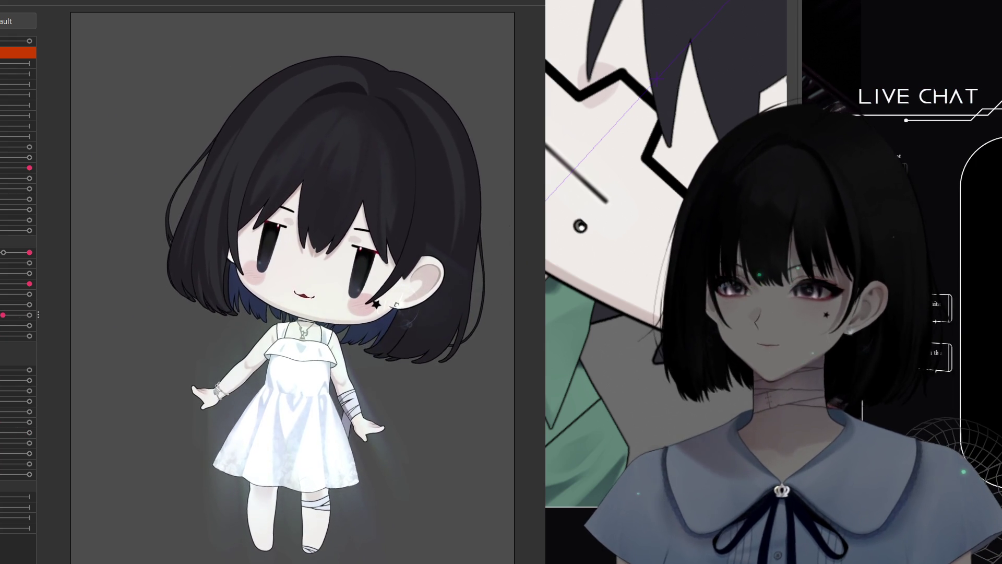
Zoom into the rigged girl chibi model in Live2D Cubism
scroll(293, 234, up, 5)
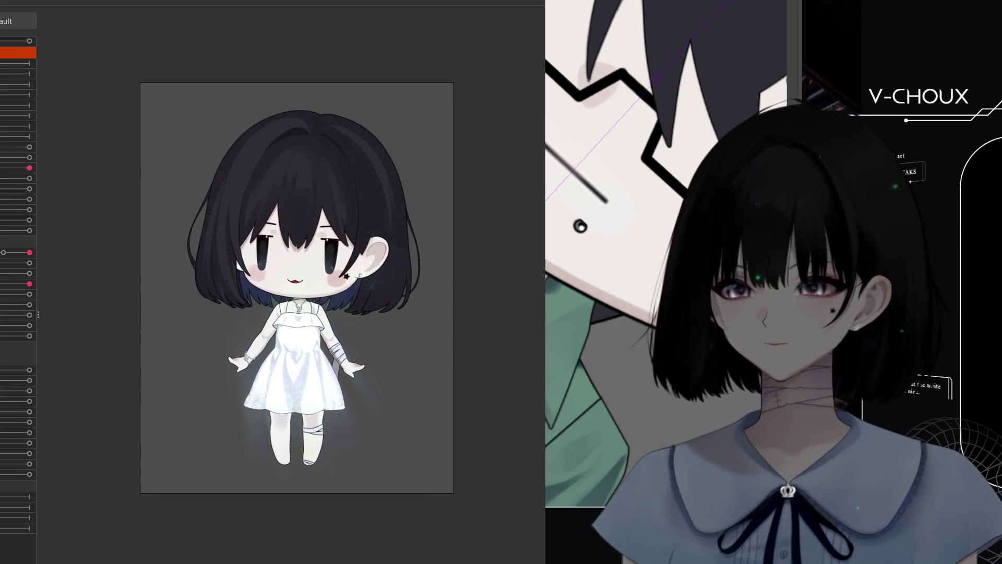
scroll(292, 287, up, 5)
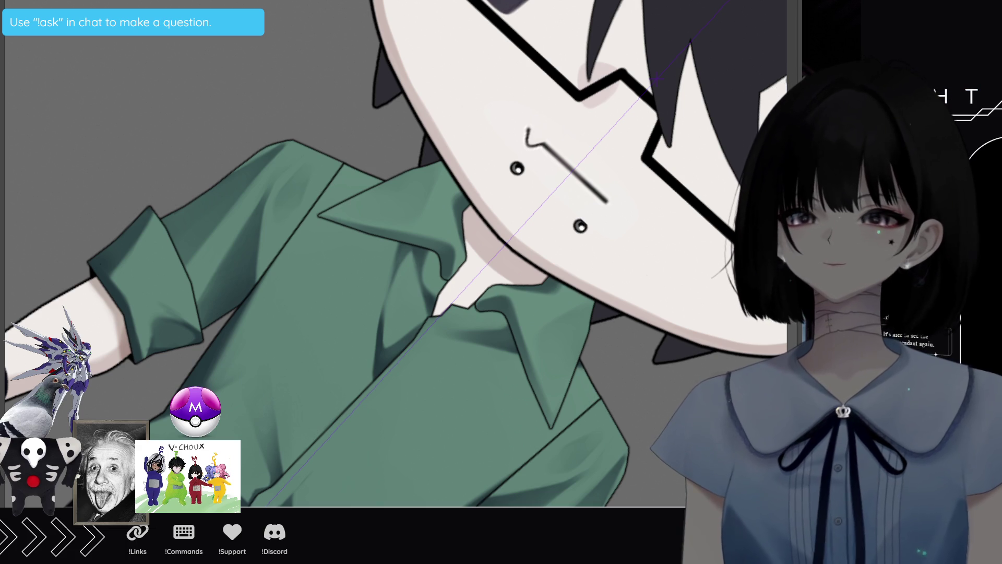
scroll(524, 401, down, 1)
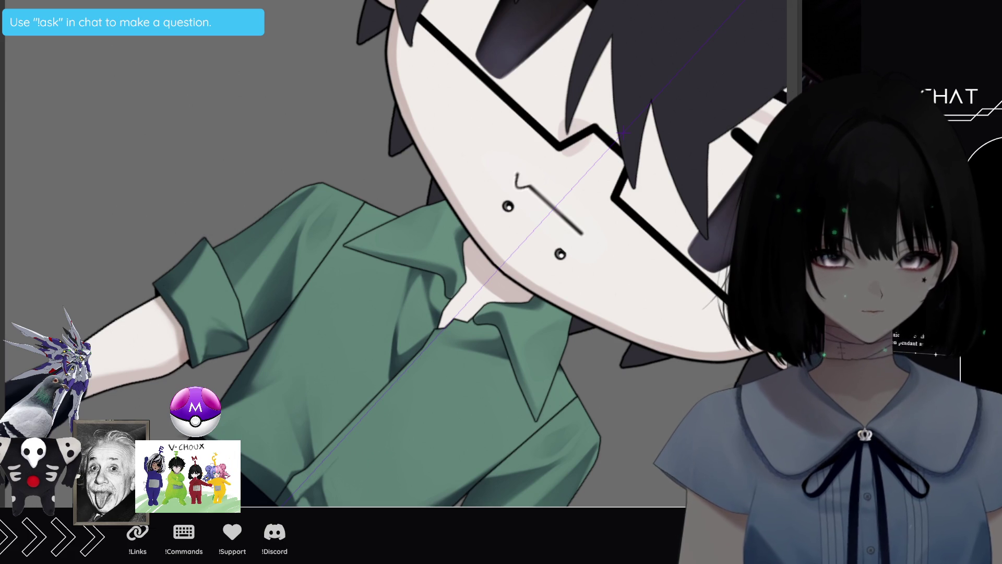
Rotate the canvas 90° counterclockwise so the boy lies sideways, and zoom in on the collar
key(ctrl+at)
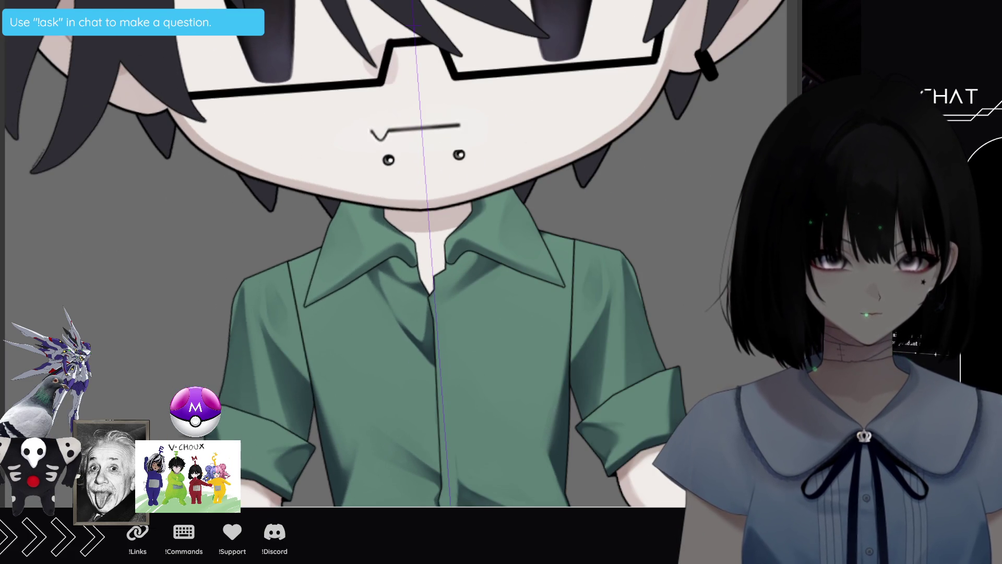
key(ctrl+bracketleft)
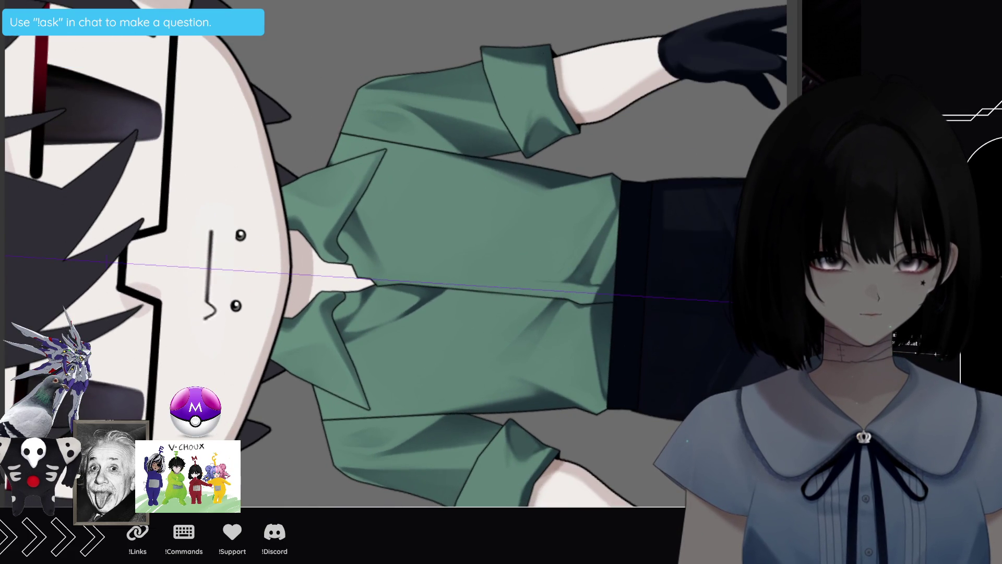
key(ctrl+bracketleft)
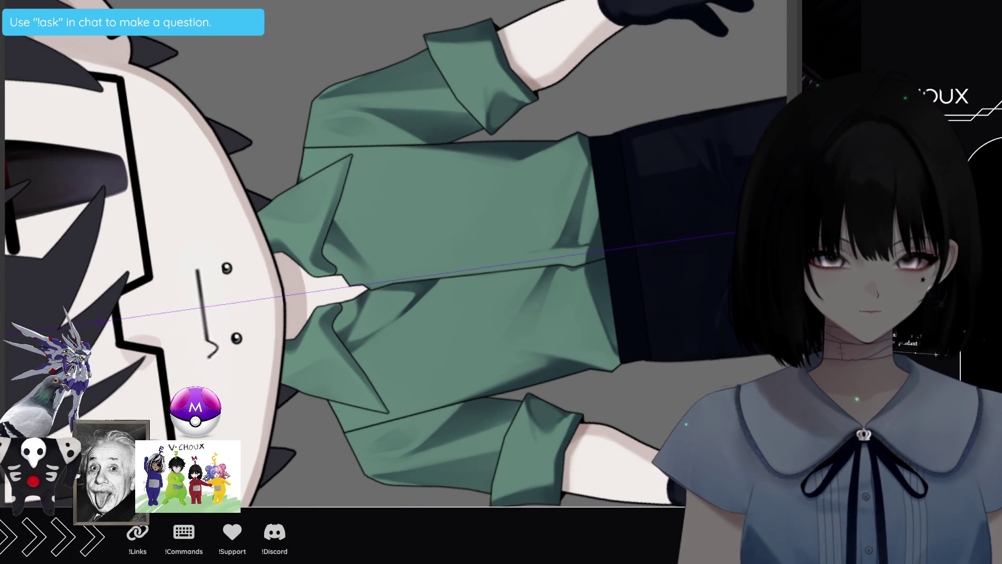
key(ctrl+bracketright)
scroll(402, 172, up, 3)
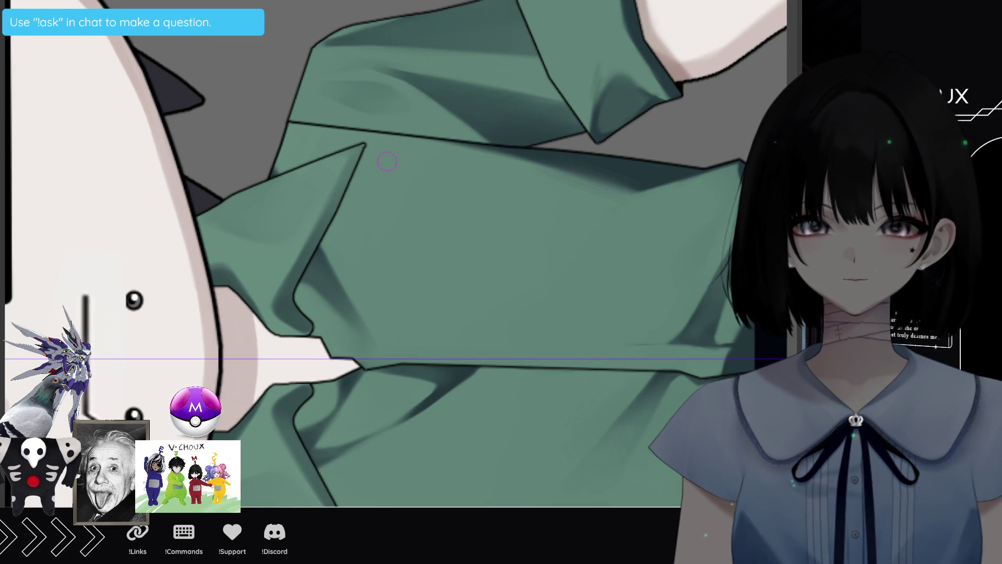
Shrink the brush, turn the view back upright, and sample the shirt's green
key(bracketleft)
key(bracketleft)
key(bracketleft)
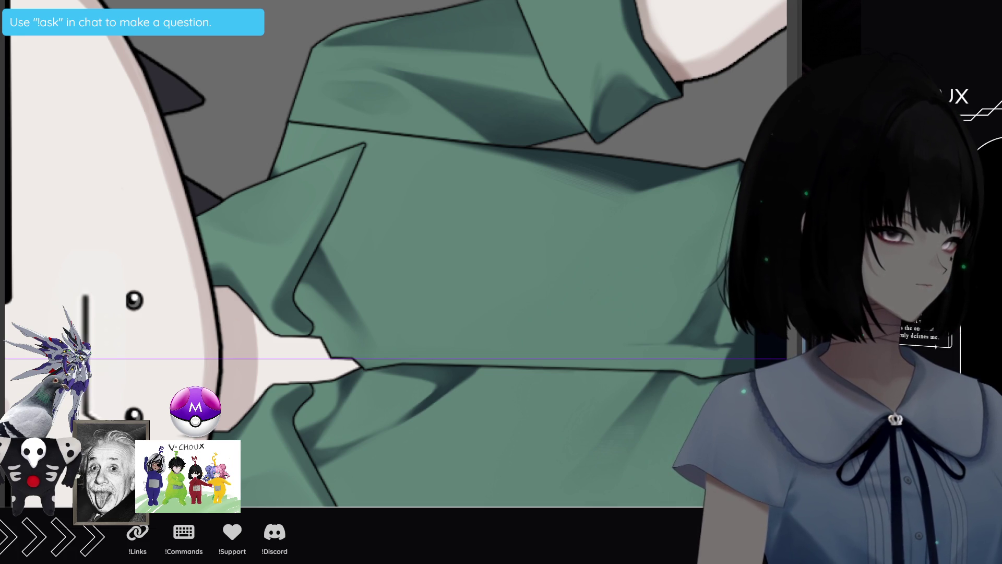
key(Escape)
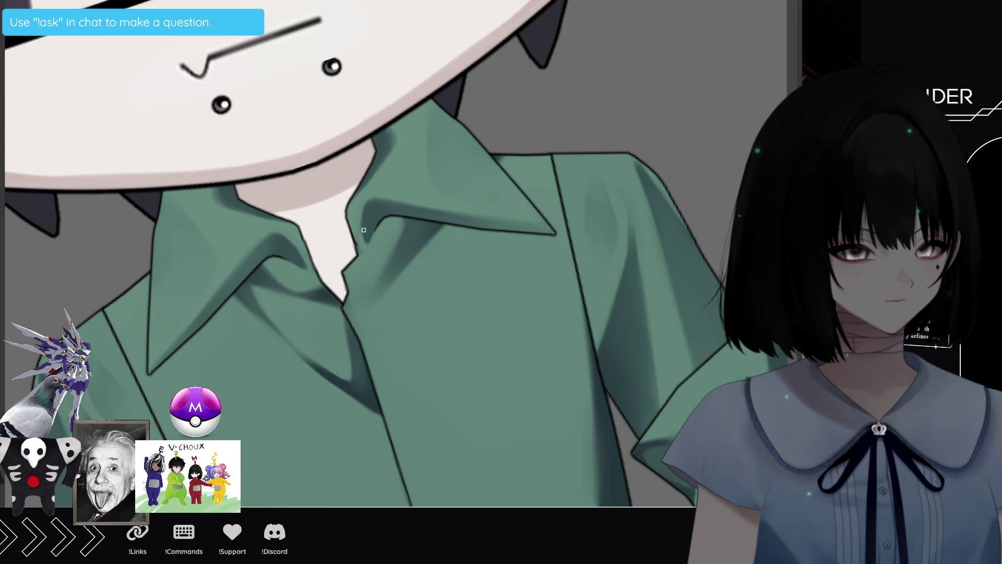
ctrl+click(355, 234)
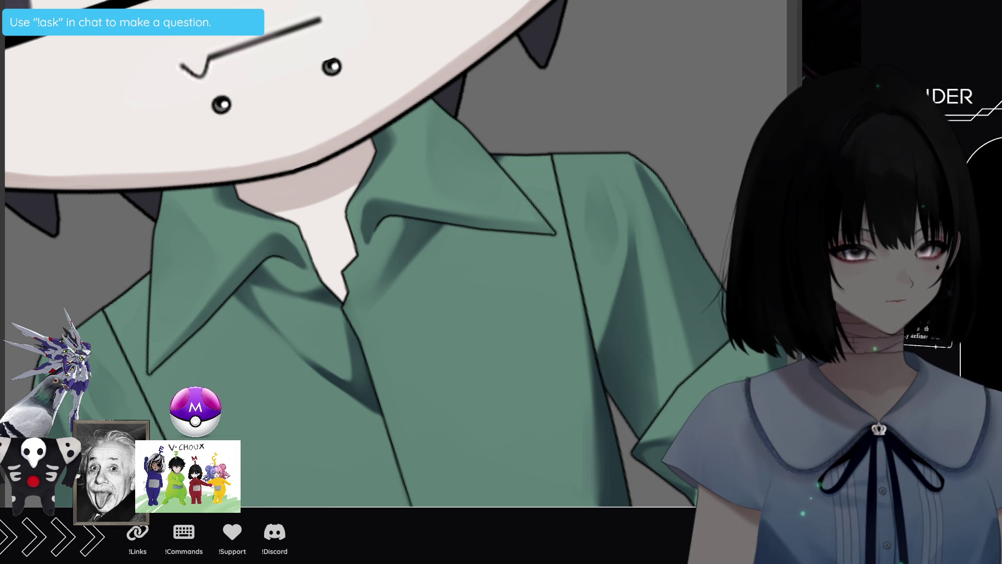
Rotate the canvas sideways with the head on the right and zoom out to the whole figure
scroll(397, 324, down, 2)
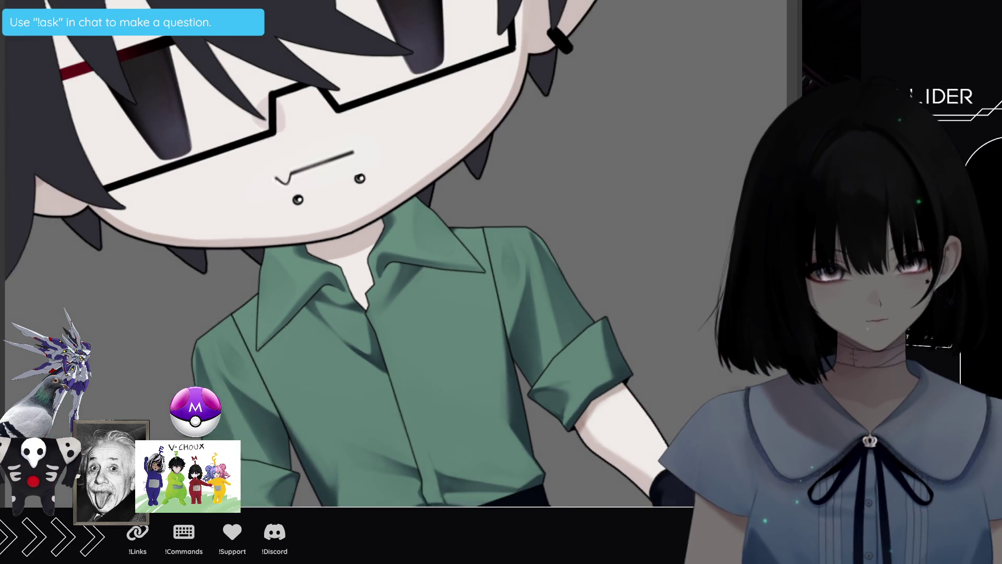
mouse_move(522, 251)
mouse_down()
mouse_move(334, 359)
mouse_move(396, 376)
mouse_up()
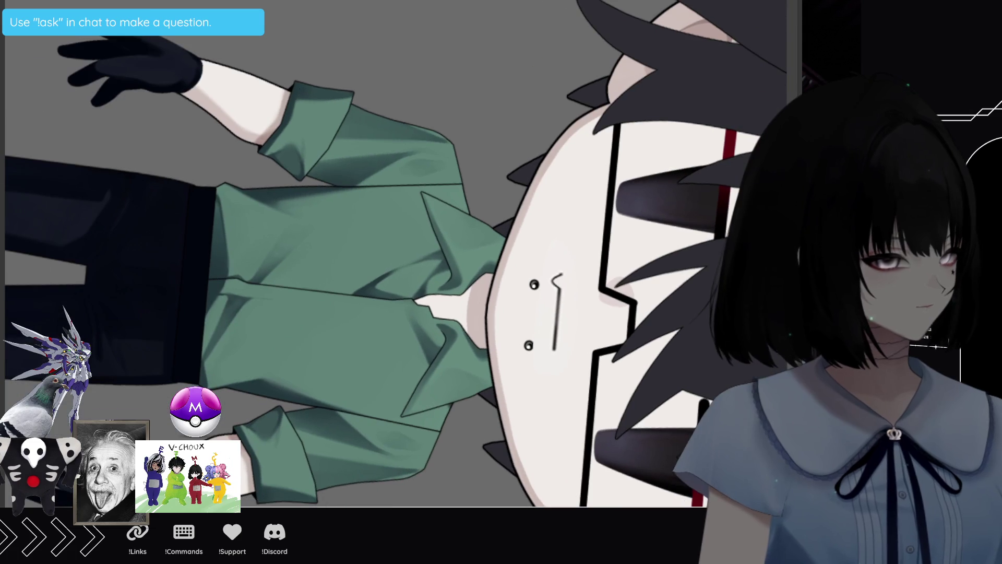
scroll(388, 306, down, 1)
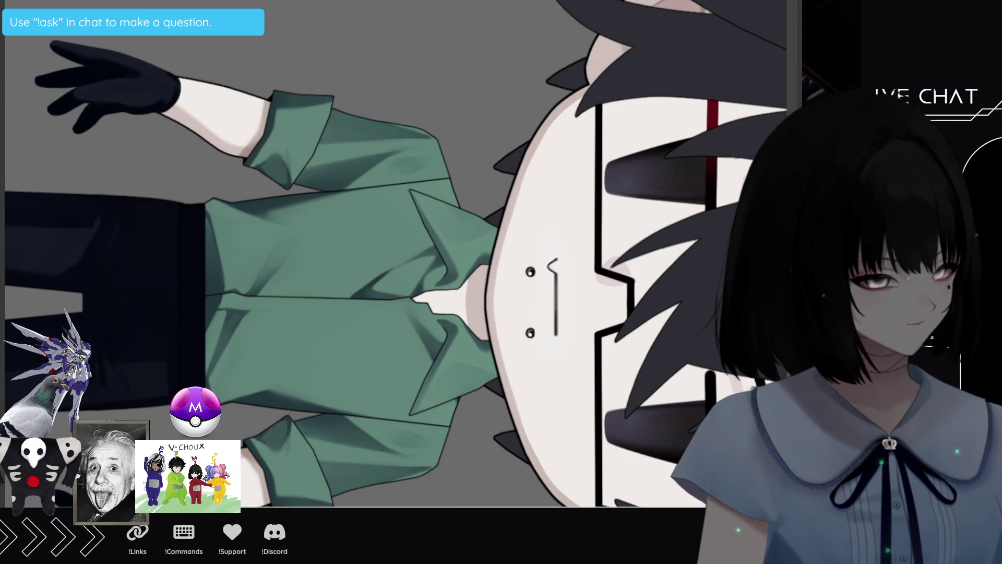
scroll(388, 305, down, 1)
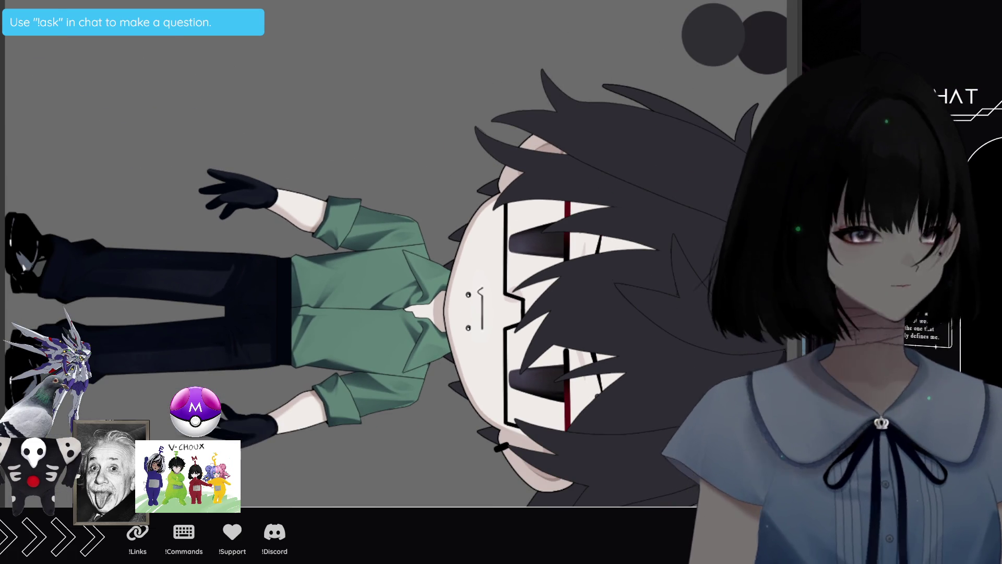
click(496, 255)
key(ctrl+z)
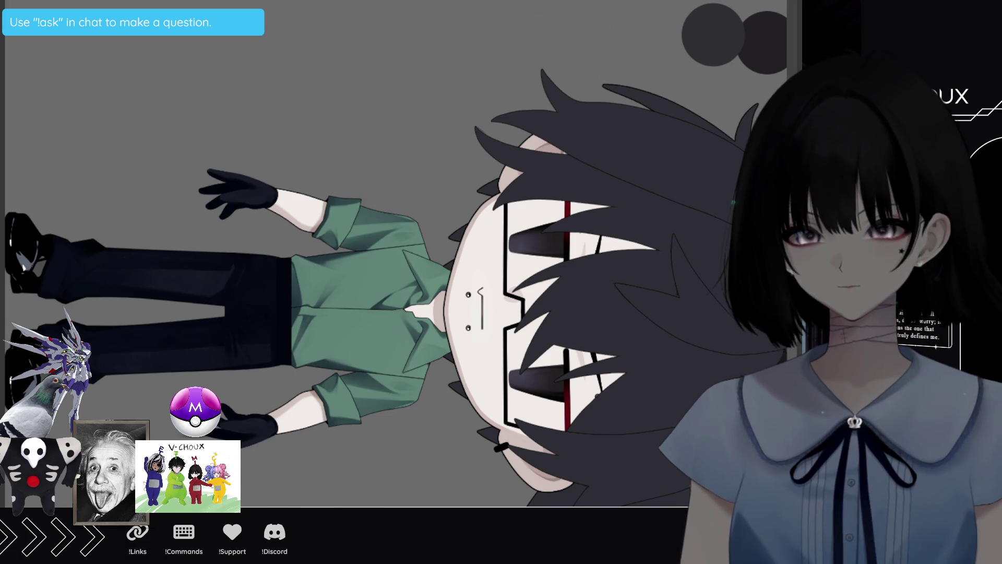
key(ctrl+t)
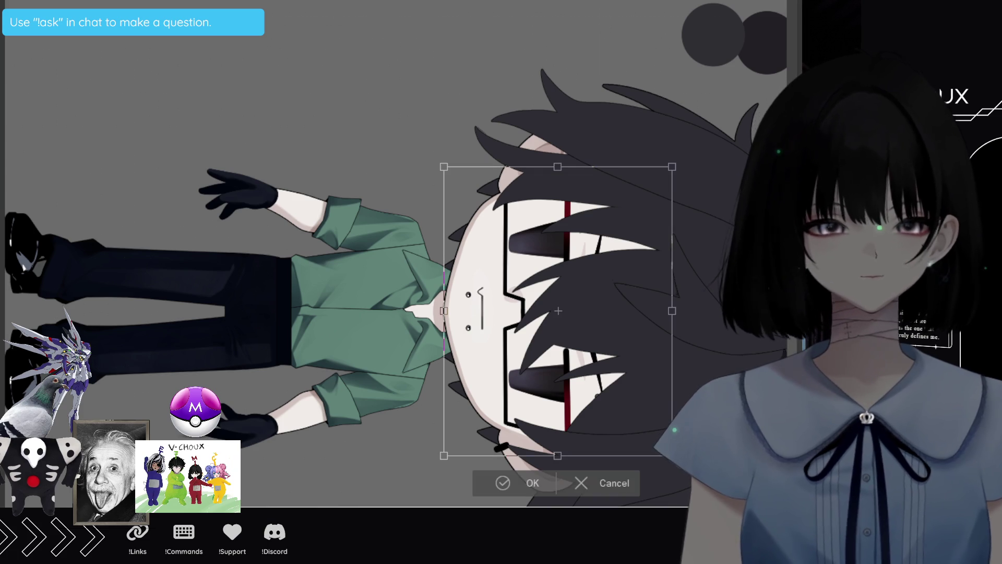
drag(554, 309, 546, 309)
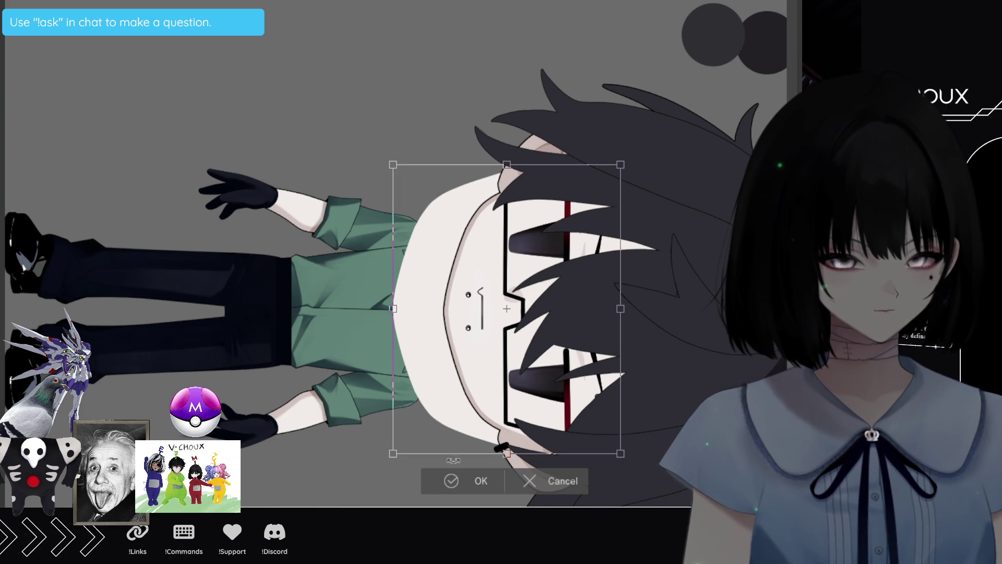
mouse_move(548, 374)
mouse_down()
mouse_move(576, 373)
mouse_move(567, 373)
mouse_up()
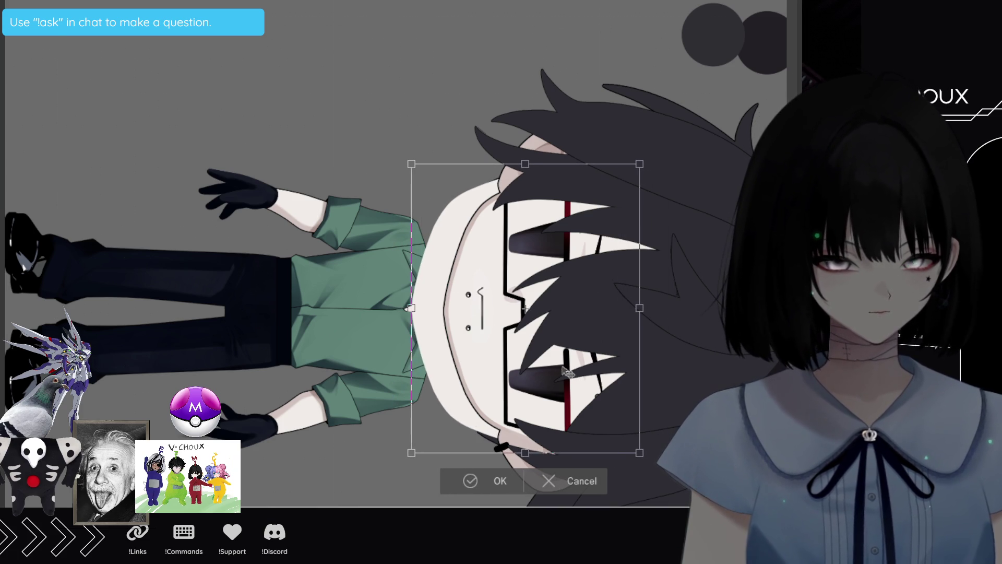
click(500, 481)
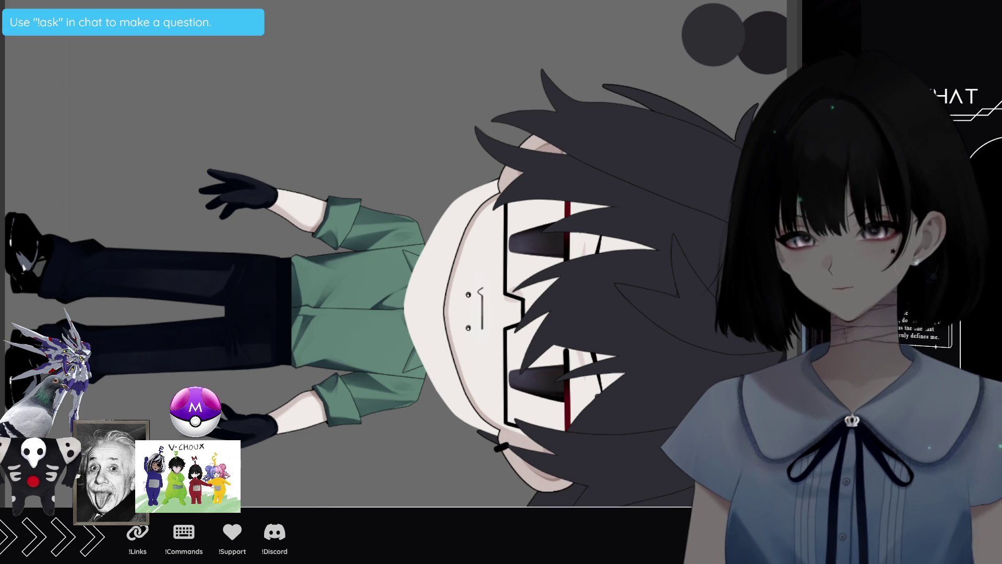
key(ctrl+z)
key(ctrl+z)
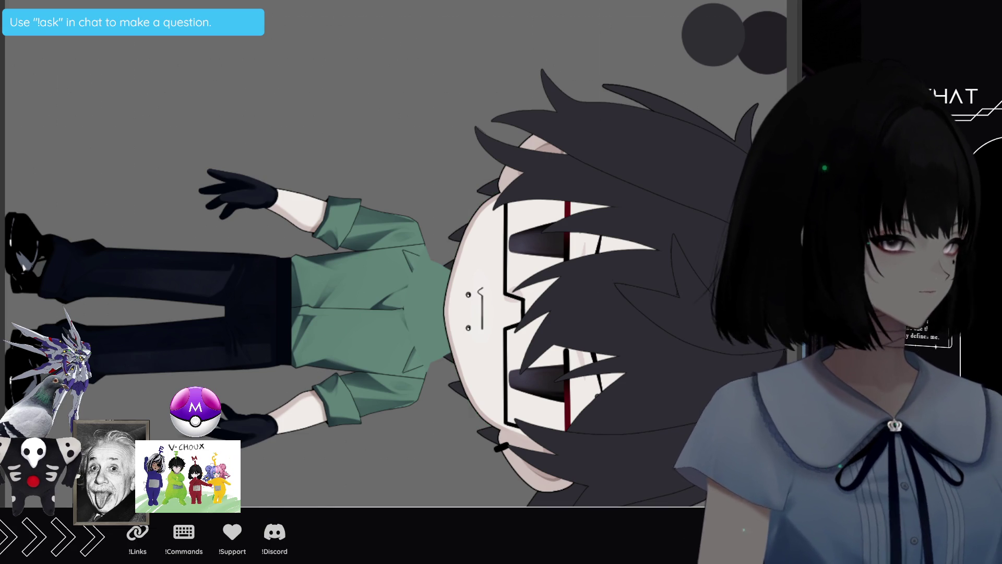
Restore the collar shadow, rotate the view head-left, zoom in, and adjust the neck shading
key(ctrl+y)
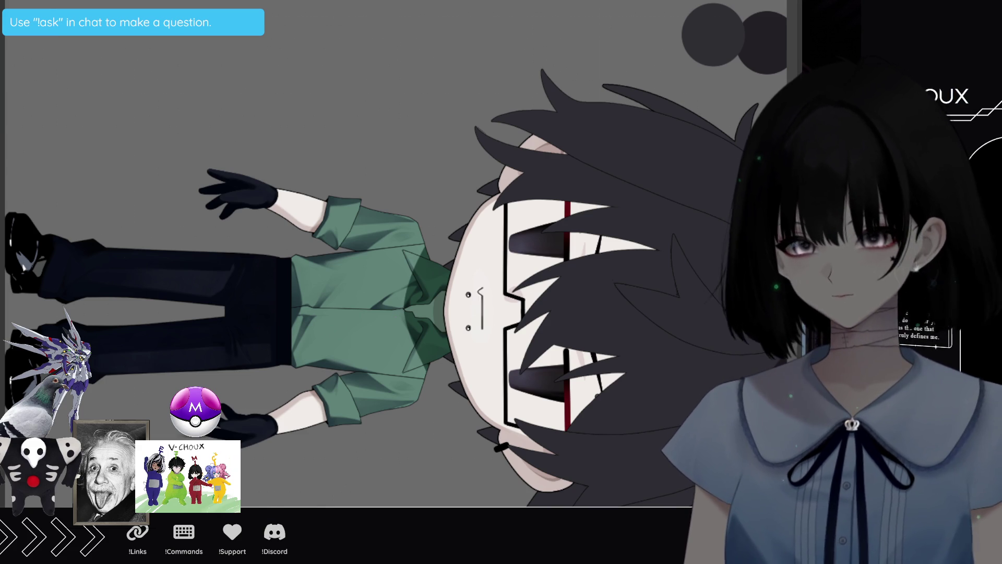
mouse_move(553, 253)
mouse_down()
mouse_move(548, 230)
mouse_move(397, 96)
mouse_move(292, 136)
mouse_move(240, 253)
mouse_move(246, 284)
mouse_up()
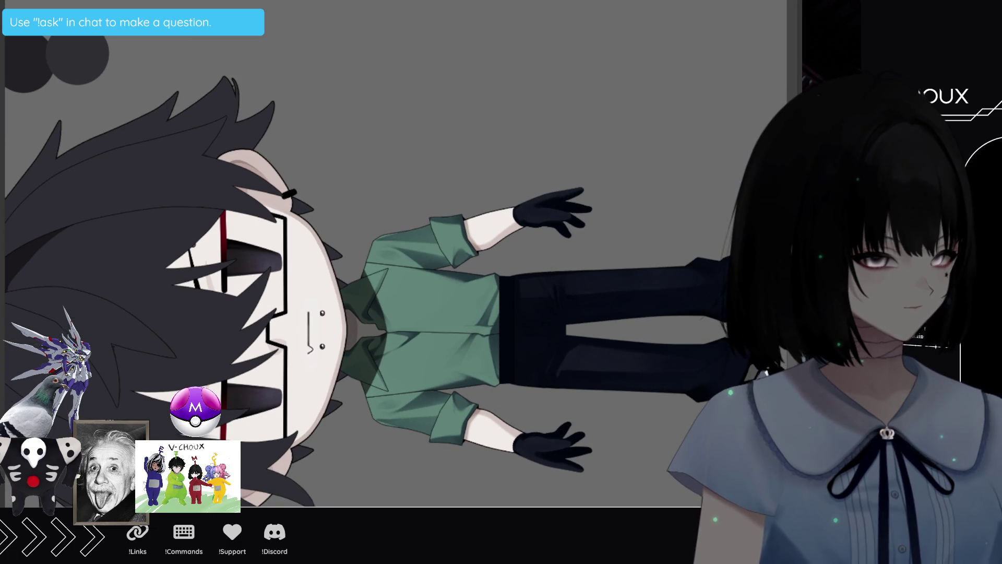
scroll(394, 320, up, 2)
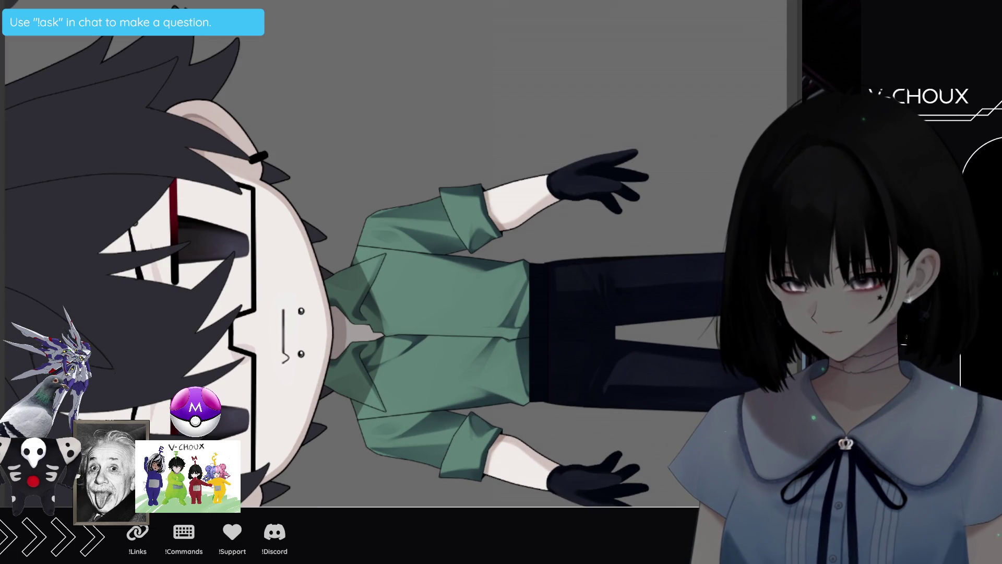
key(ctrl+z)
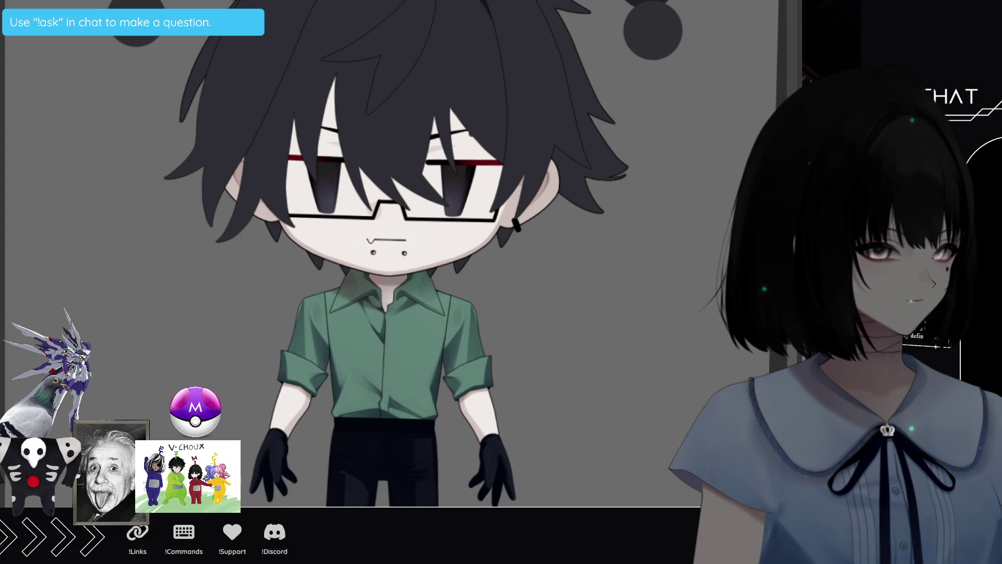
Scroll the canvas to review the painted green shirt, black pants and black gloves
scroll(395, 324, up, 3)
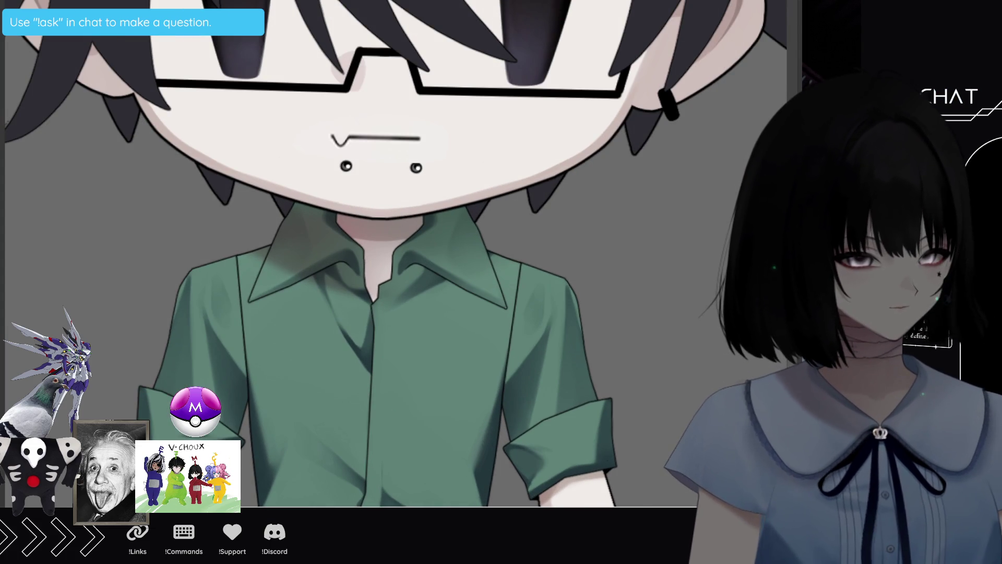
scroll(396, 254, down, 3)
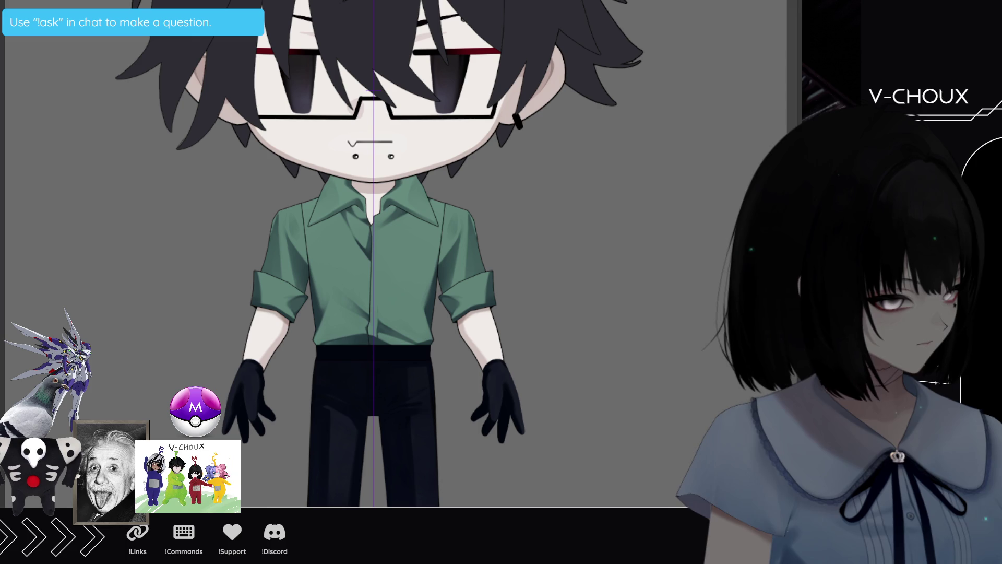
scroll(394, 321, up, 3)
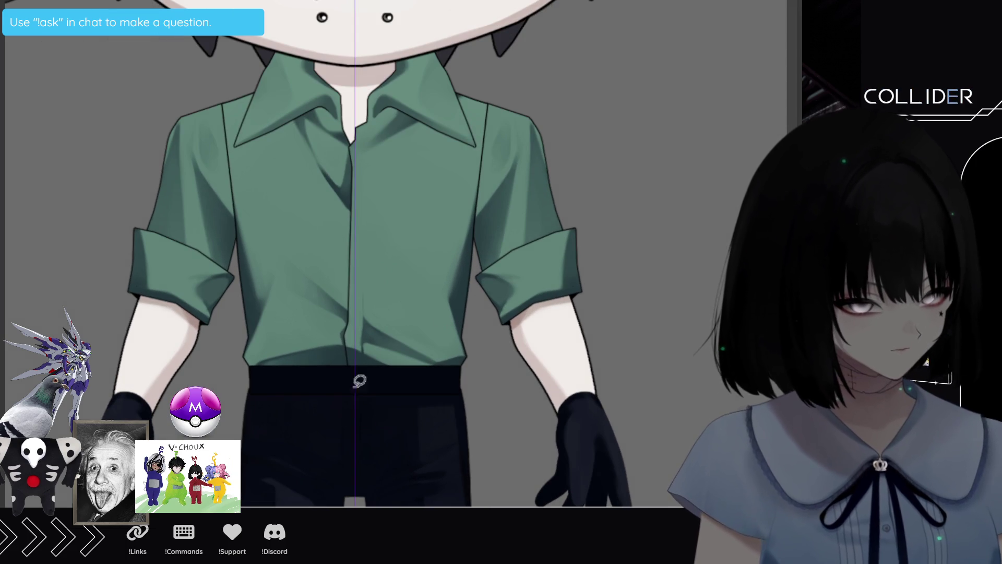
scroll(723, 226, up, 5)
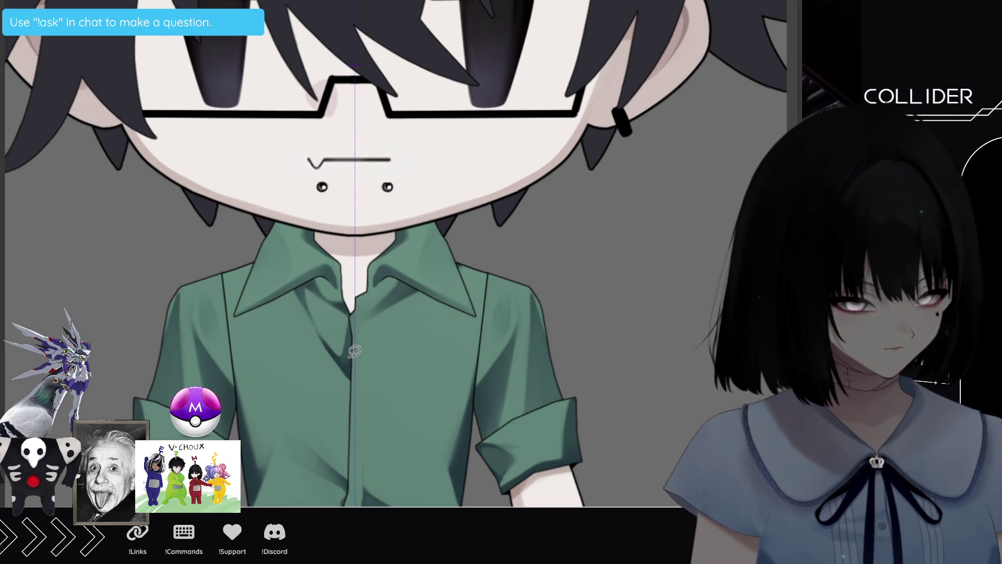
drag(352, 345, 346, 500)
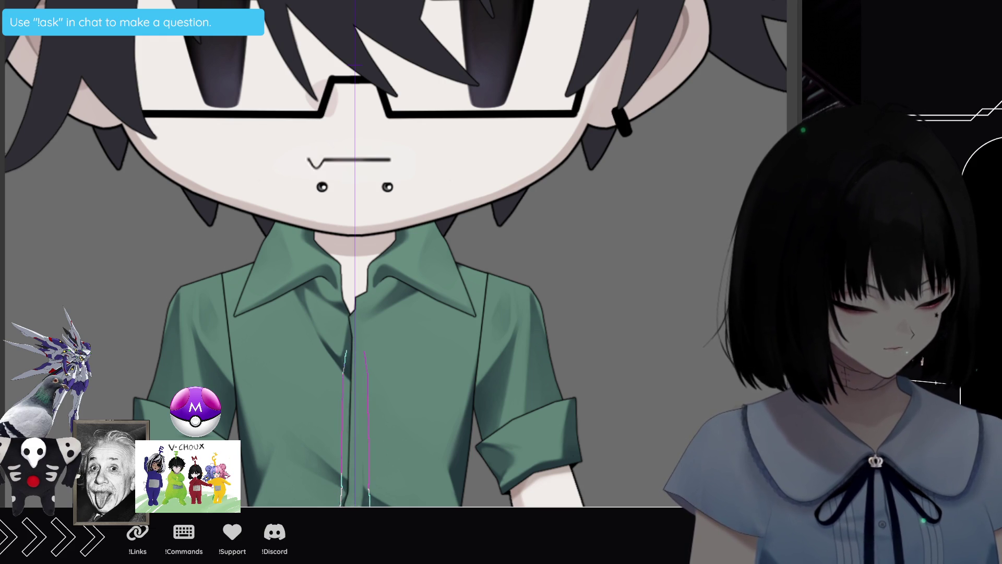
click(358, 462)
drag(351, 343, 337, 506)
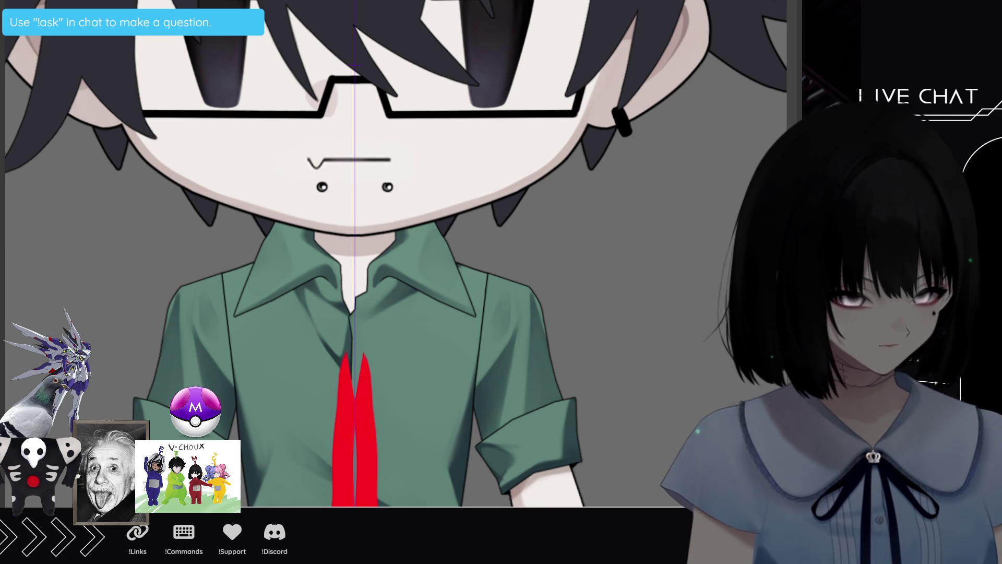
key(ctrl+z)
key(ctrl+z)
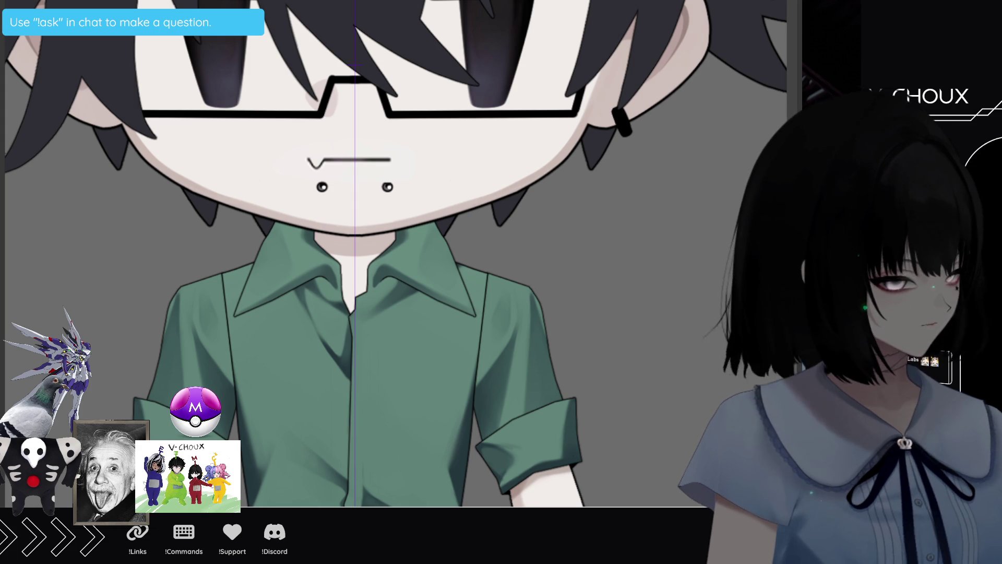
Sketch the red necktie's edges down the shirt, undo stray strokes, and add neck band lines to the collar
drag(338, 323, 335, 502)
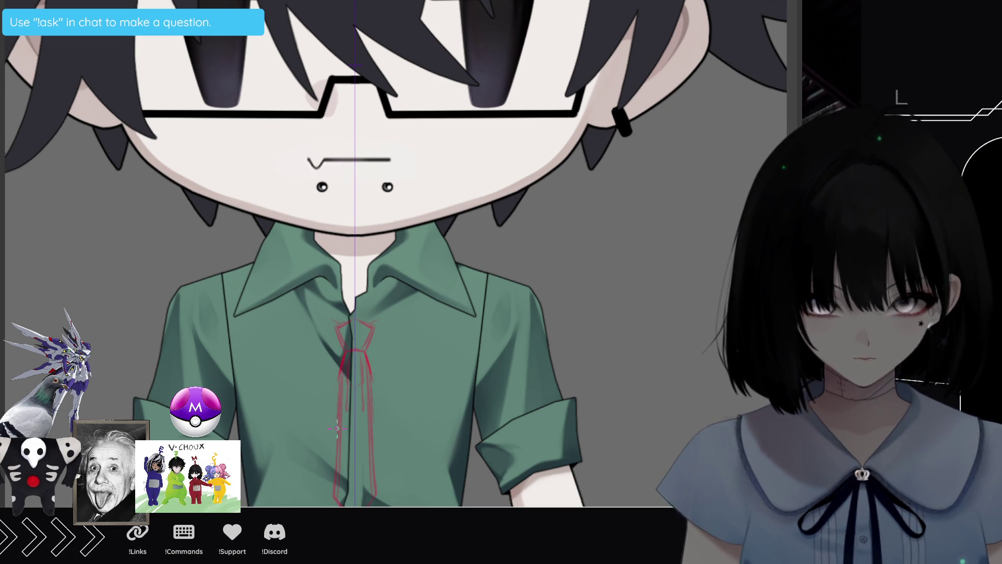
drag(374, 408, 381, 491)
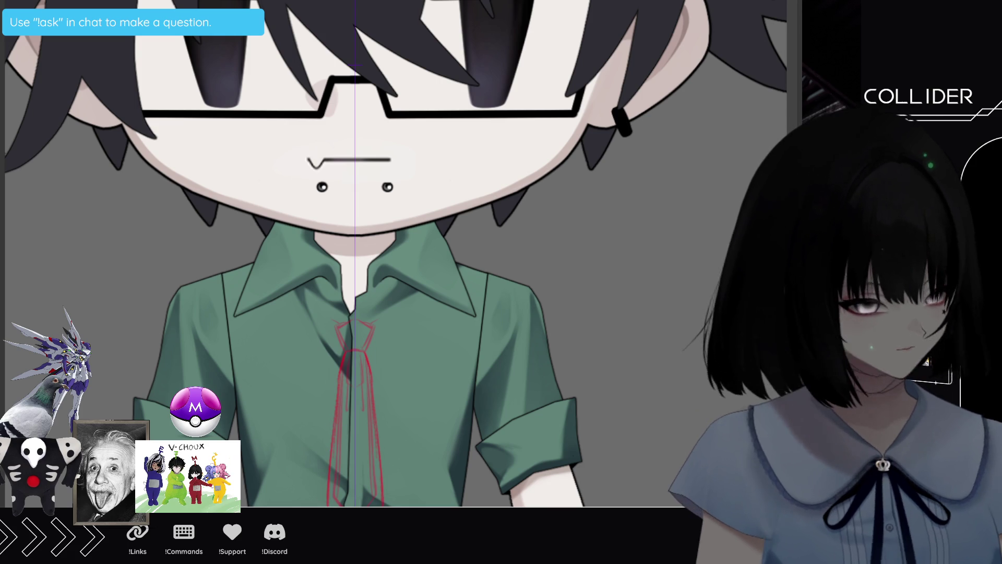
key(ctrl+z)
key(ctrl+z)
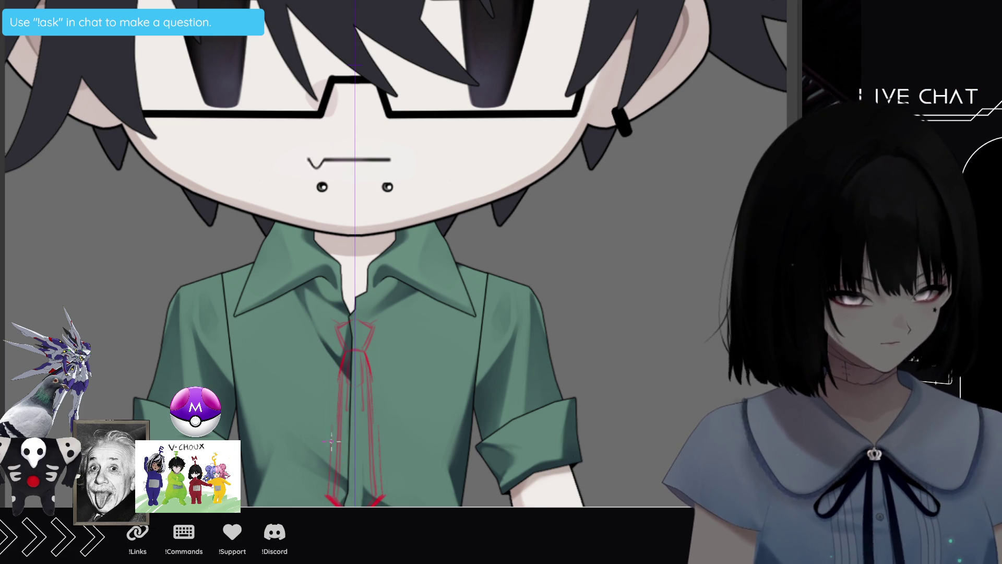
drag(339, 386, 329, 499)
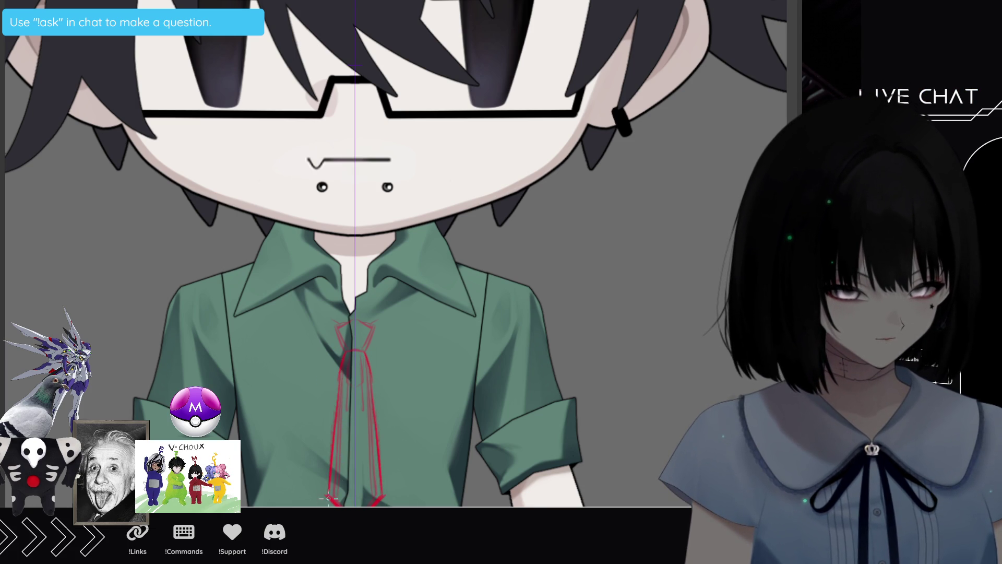
drag(338, 372, 327, 492)
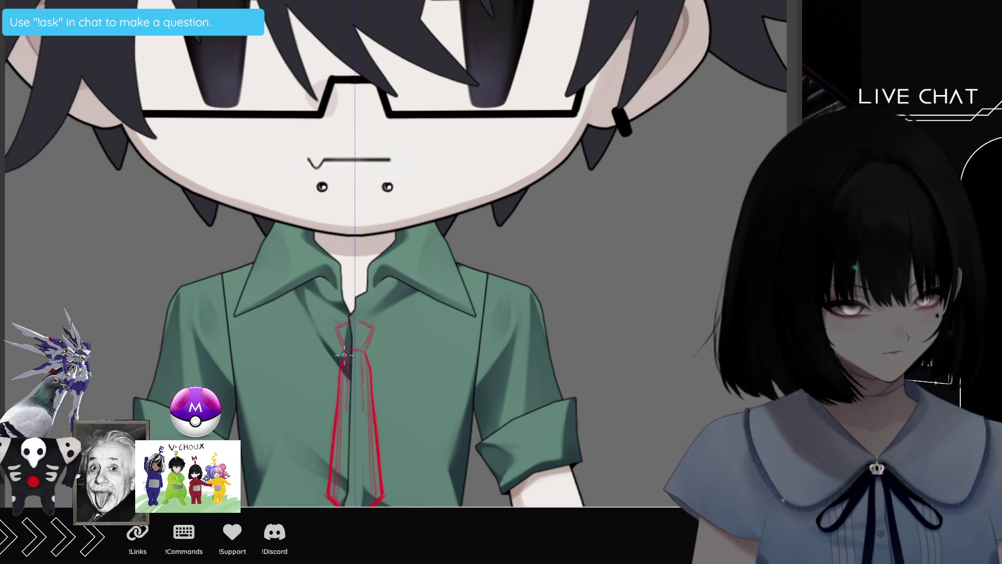
key(ctrl+z)
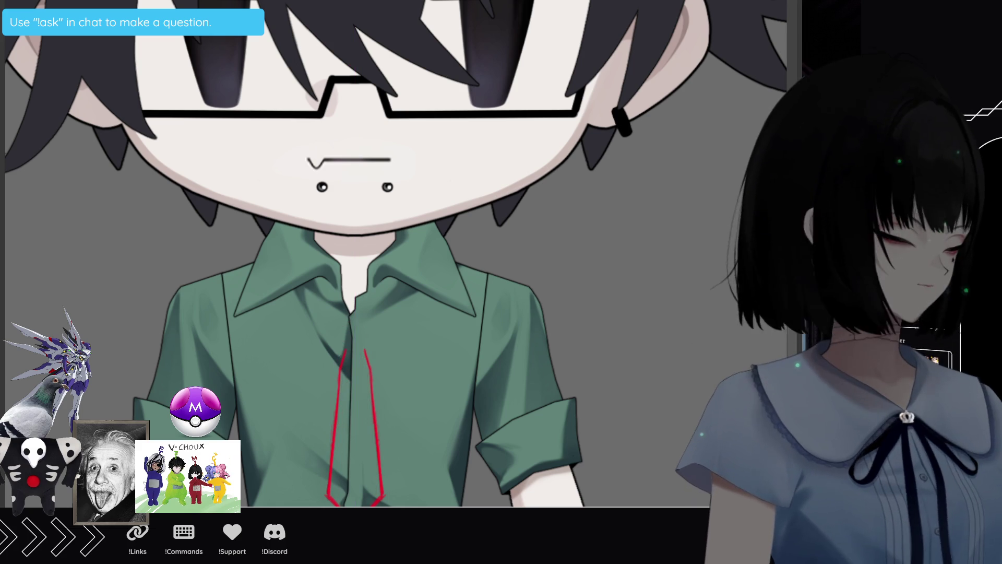
key(ctrl+y)
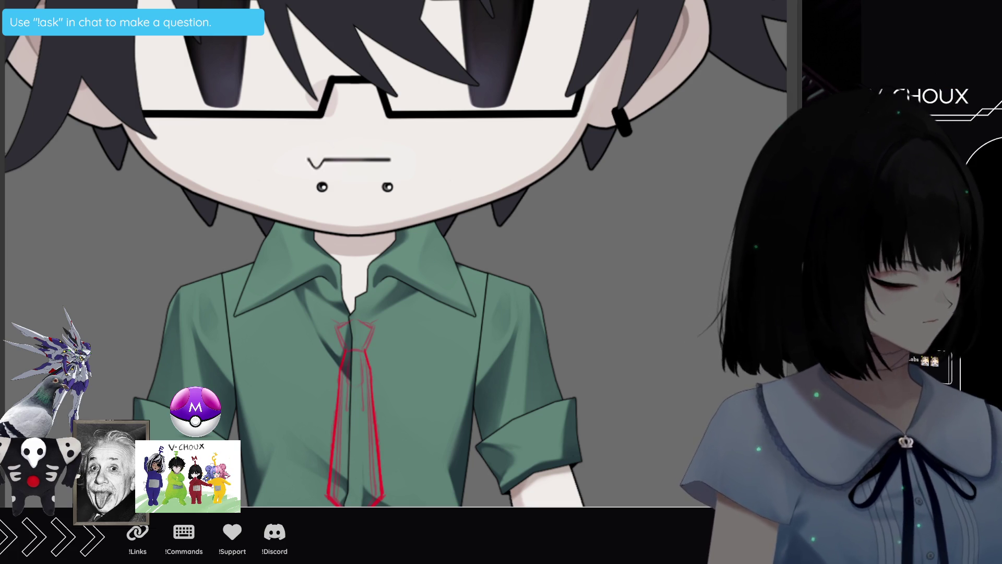
key(ctrl+z)
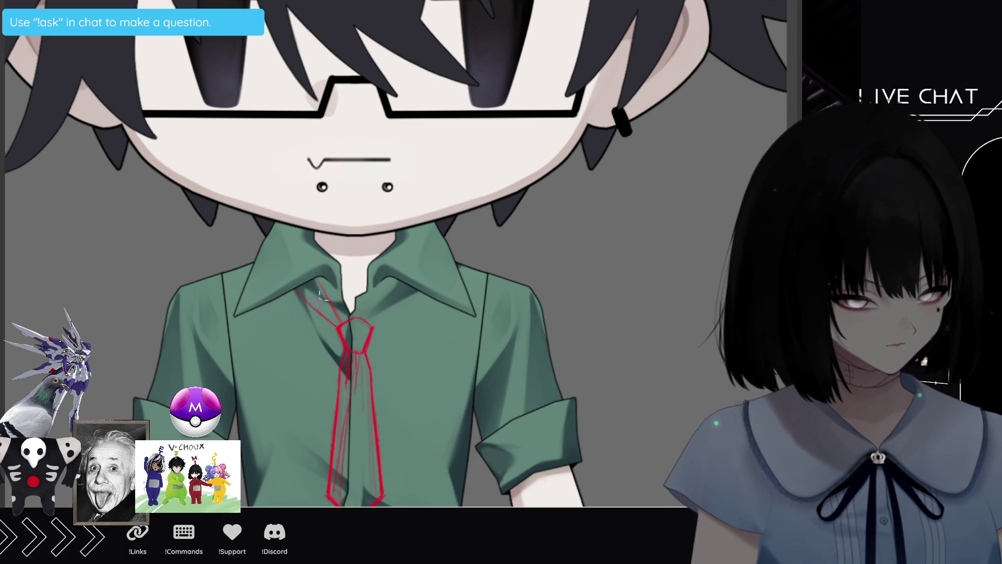
mouse_move(395, 282)
mouse_down()
mouse_move(372, 316)
mouse_move(395, 279)
mouse_up()
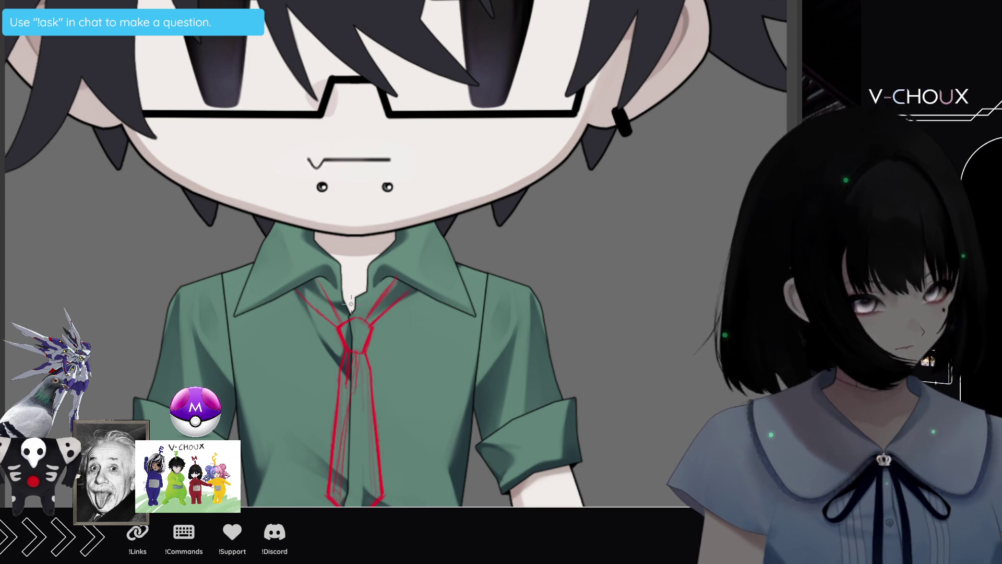
Nudge the red tie sketch slightly up and left with a Ctrl+T transform
key(ctrl+t)
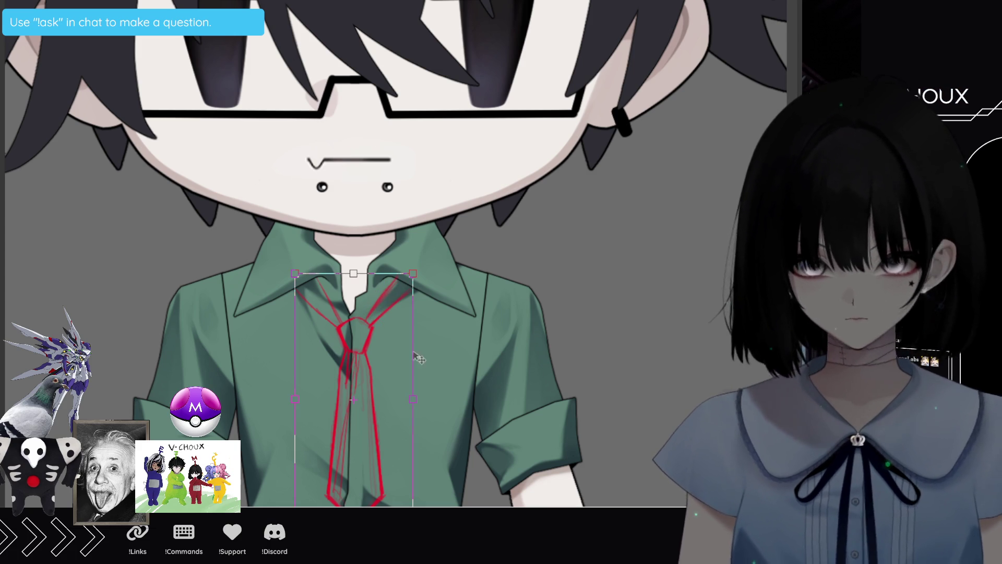
drag(404, 386, 403, 386)
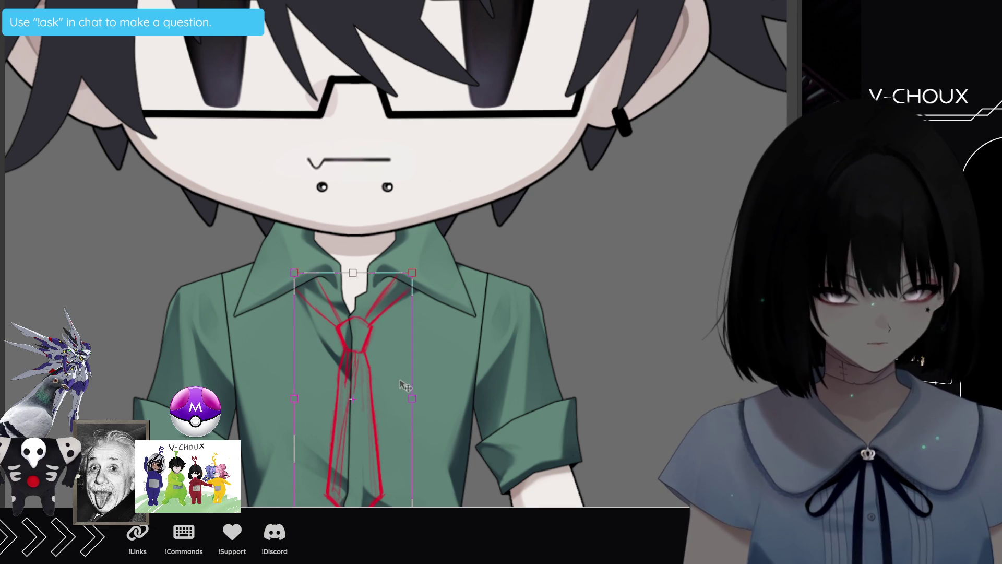
key(Return)
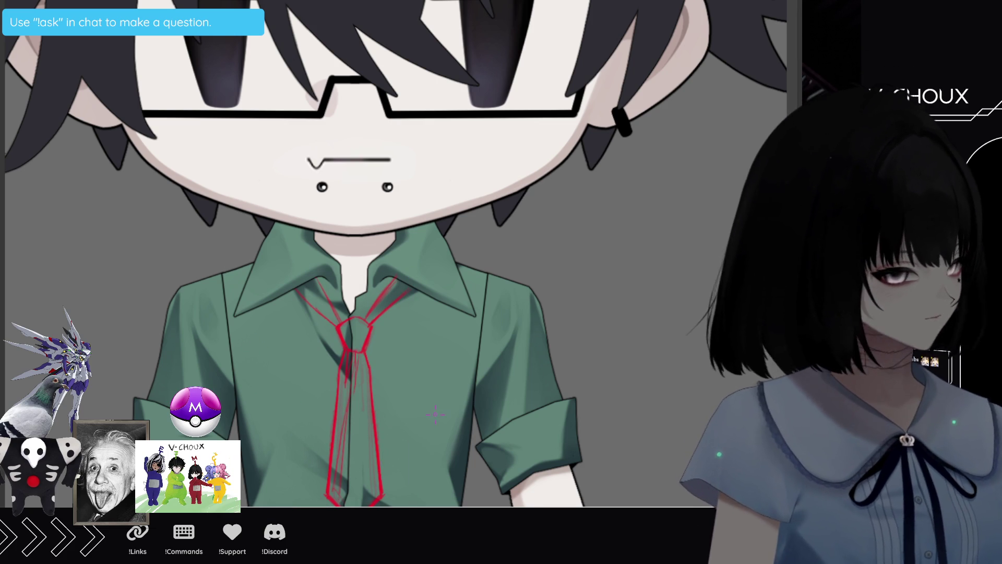
Lower the tie sketch layer to low opacity so it serves as a faint guide
scroll(389, 437, up, 1)
key(3)
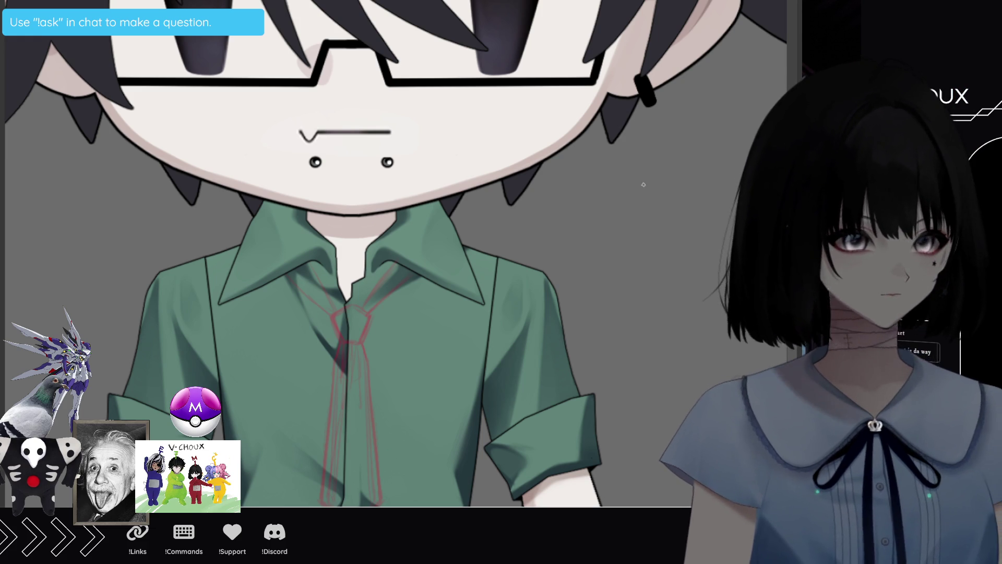
scroll(499, 209, down, 1)
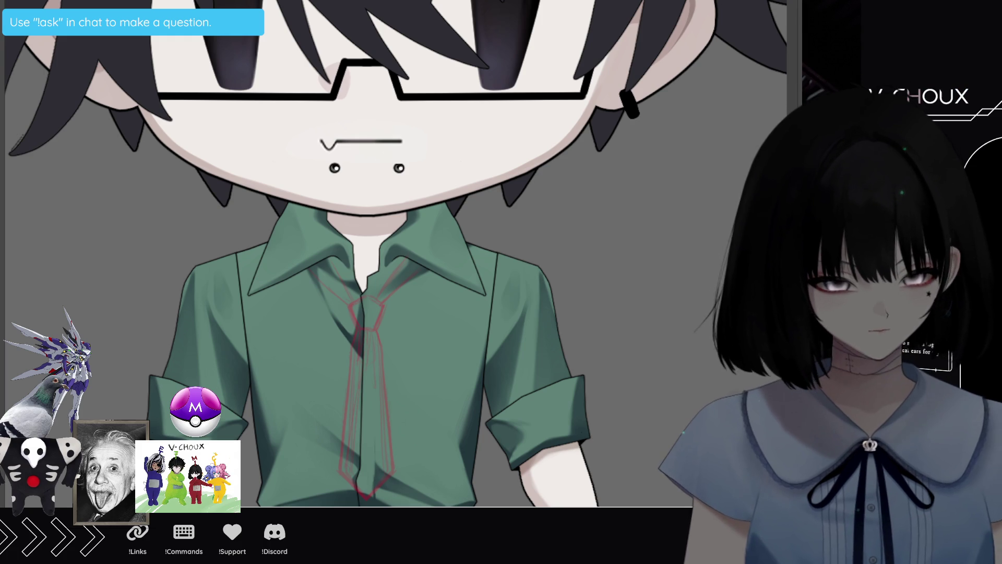
scroll(396, 253, down, 5)
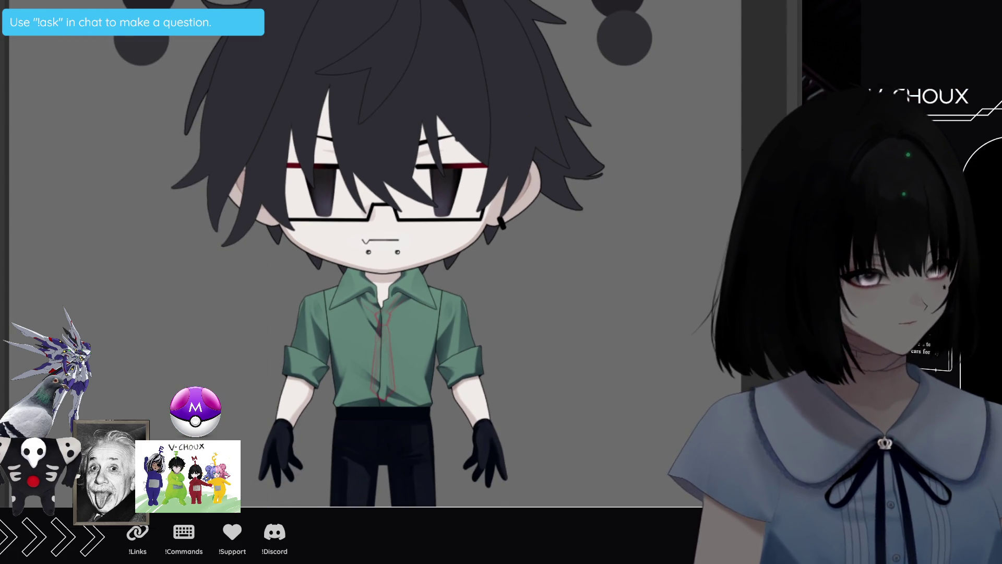
Scroll up to the boy's head and hair and draw a mirrored white stroke over the head
scroll(389, 284, up, 2)
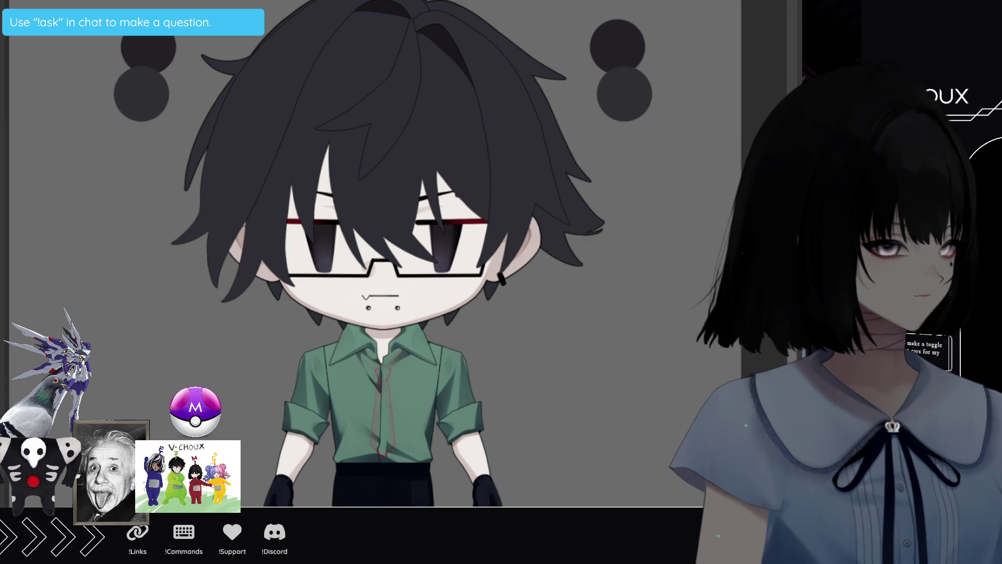
scroll(388, 284, up, 2)
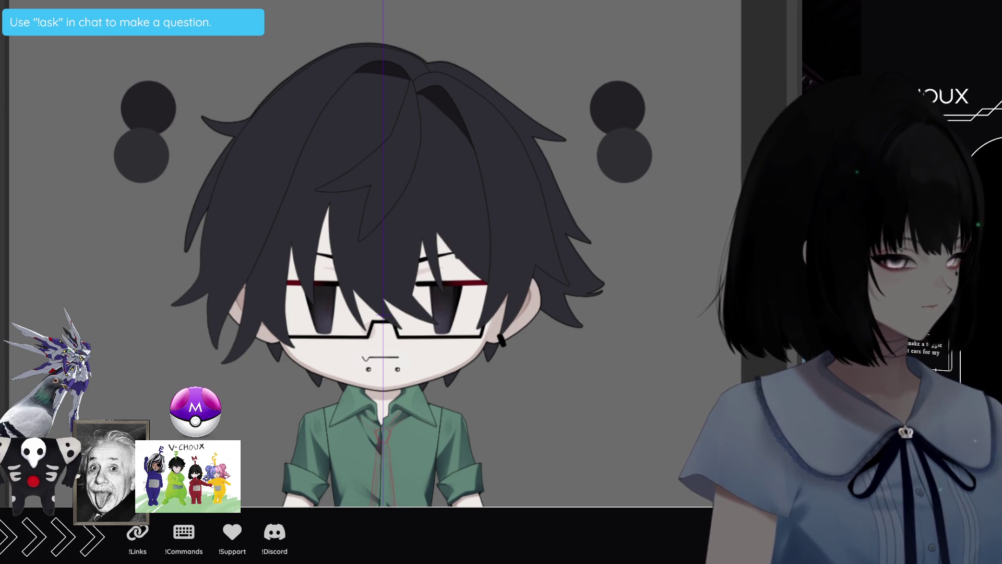
mouse_move(245, 135)
mouse_down()
mouse_move(239, 1)
mouse_move(343, 46)
mouse_move(241, 132)
mouse_up()
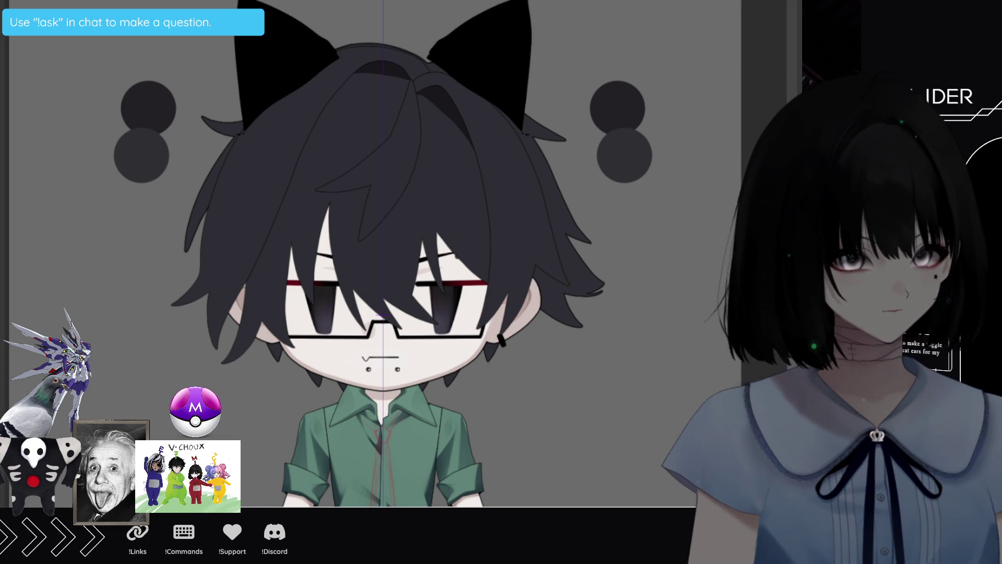
Redraw the mirrored cat ear outlines from the hair edge and fill both ears solid black
key(ctrl+z)
drag(233, 151, 326, 57)
drag(233, 146, 207, 1)
mouse_move(272, 20)
mouse_down()
mouse_move(319, 66)
mouse_move(224, 146)
mouse_up()
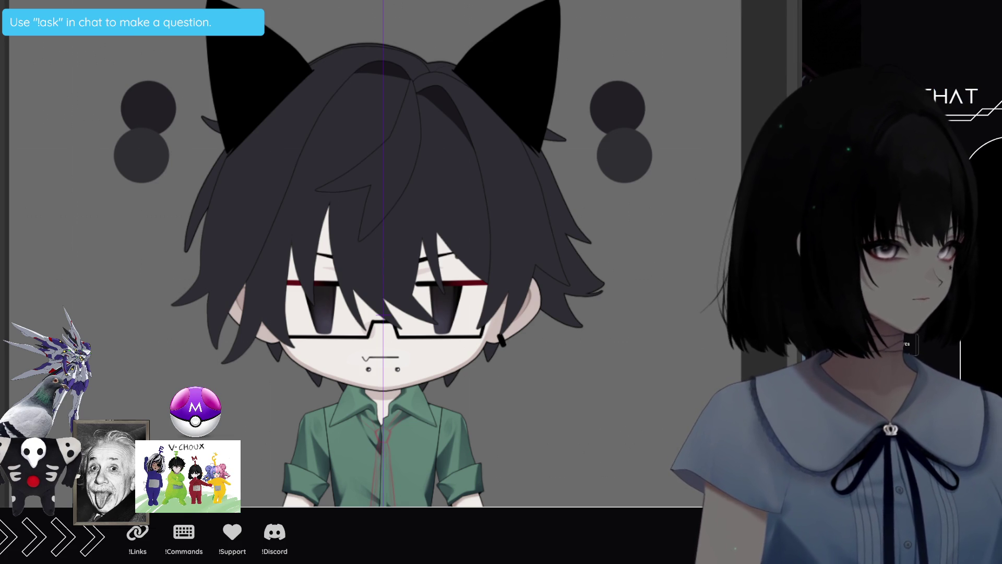
Line the inner edges of both cat ears and add a light highlight stroke
drag(245, 3, 330, 51)
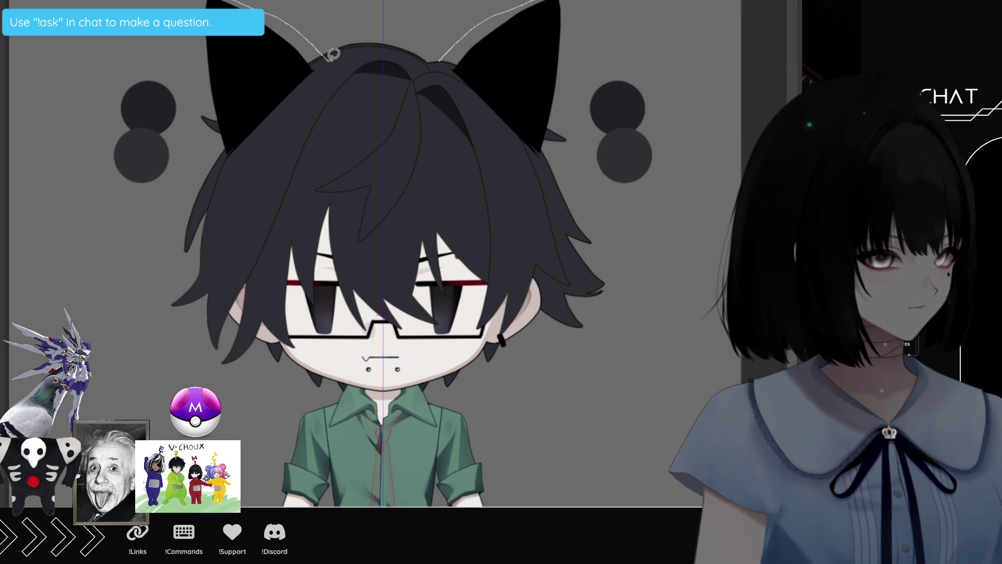
key(ctrl+z)
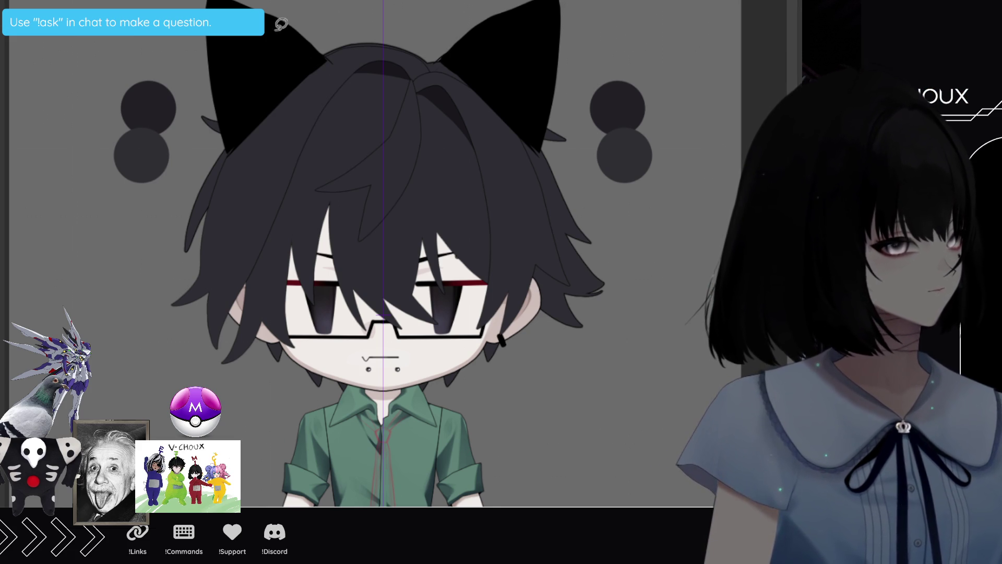
mouse_move(272, 15)
mouse_down()
mouse_move(319, 62)
mouse_move(269, 12)
mouse_move(237, 6)
mouse_up()
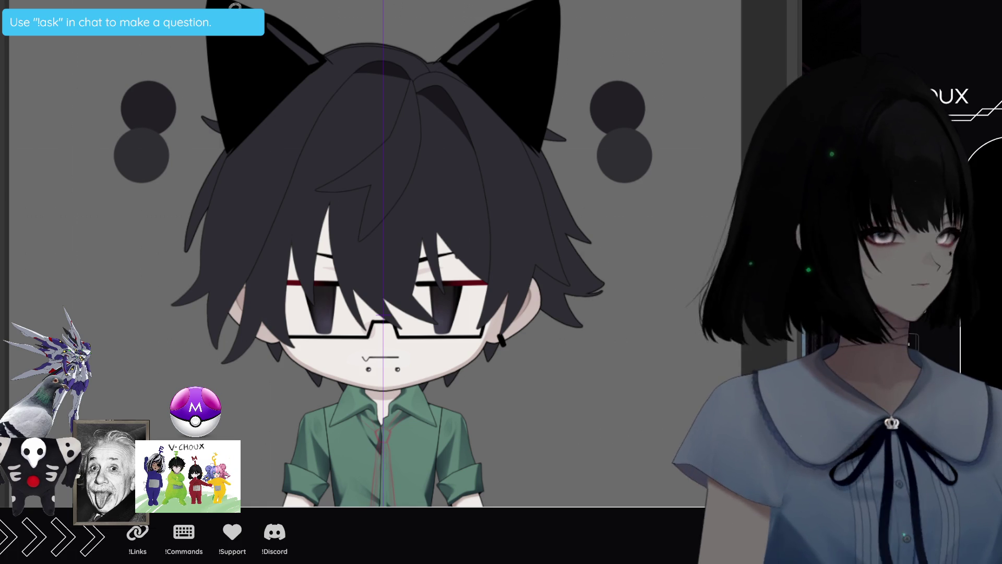
mouse_move(229, 6)
mouse_down()
mouse_move(308, 61)
mouse_move(232, 125)
mouse_move(221, 3)
mouse_up()
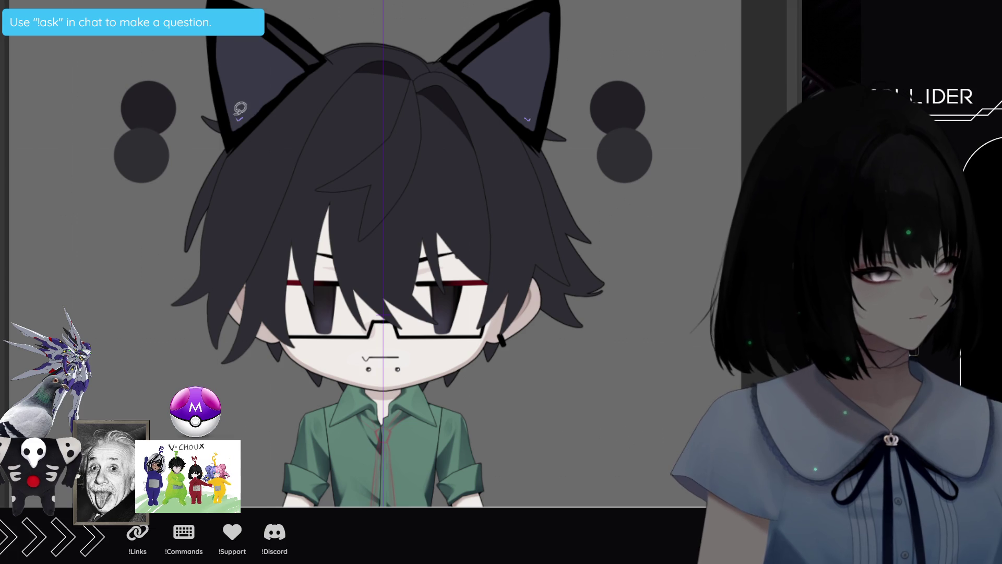
Brush four curved teal strokes inside the left ear, mirrored automatically into the right ear
drag(223, 36, 237, 125)
drag(224, 23, 306, 79)
drag(241, 119, 286, 79)
mouse_move(238, 54)
mouse_down()
mouse_move(235, 70)
mouse_move(255, 90)
mouse_move(251, 50)
mouse_move(272, 70)
mouse_up()
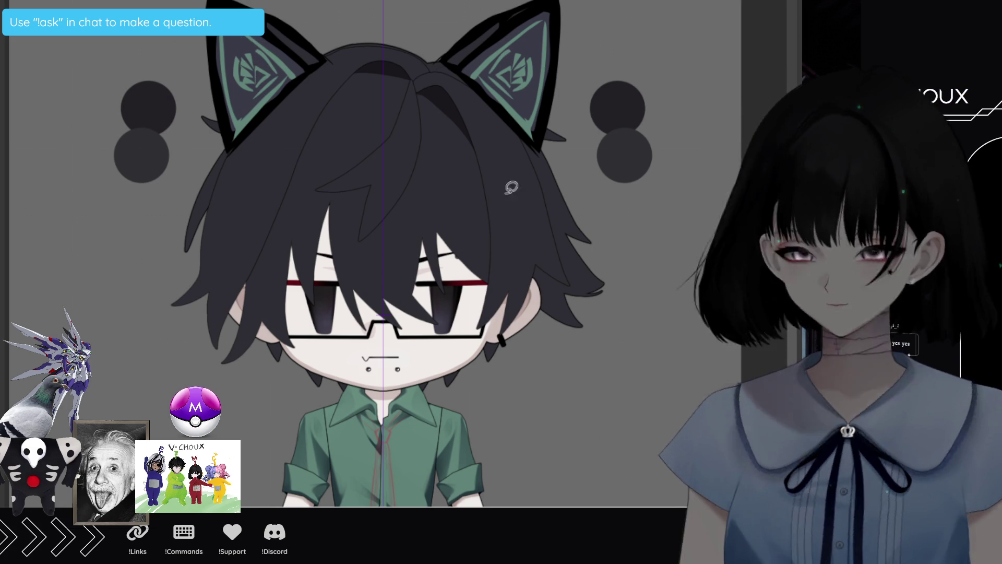
scroll(462, 187, down, 3)
scroll(461, 186, up, 2)
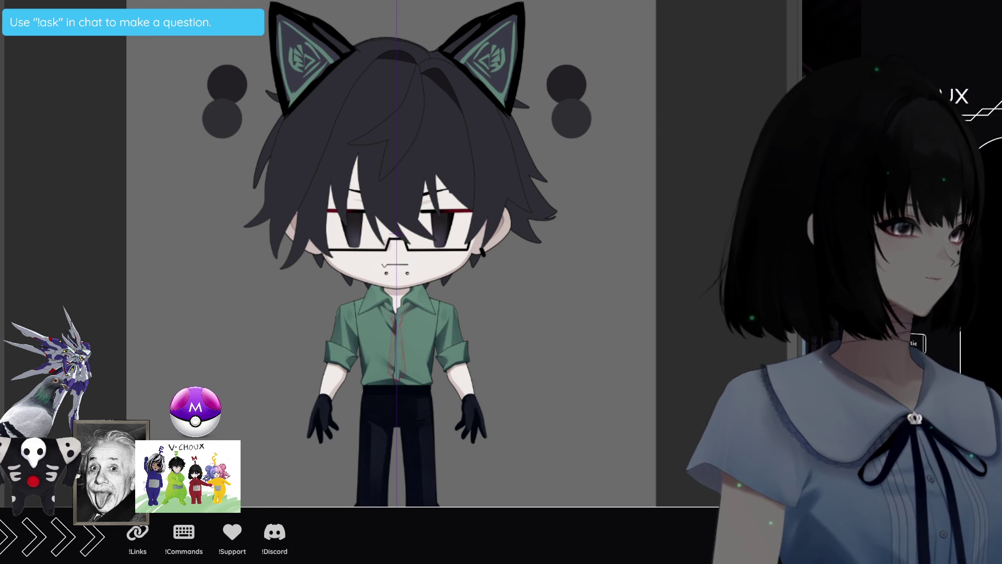
scroll(463, 400, up, 4)
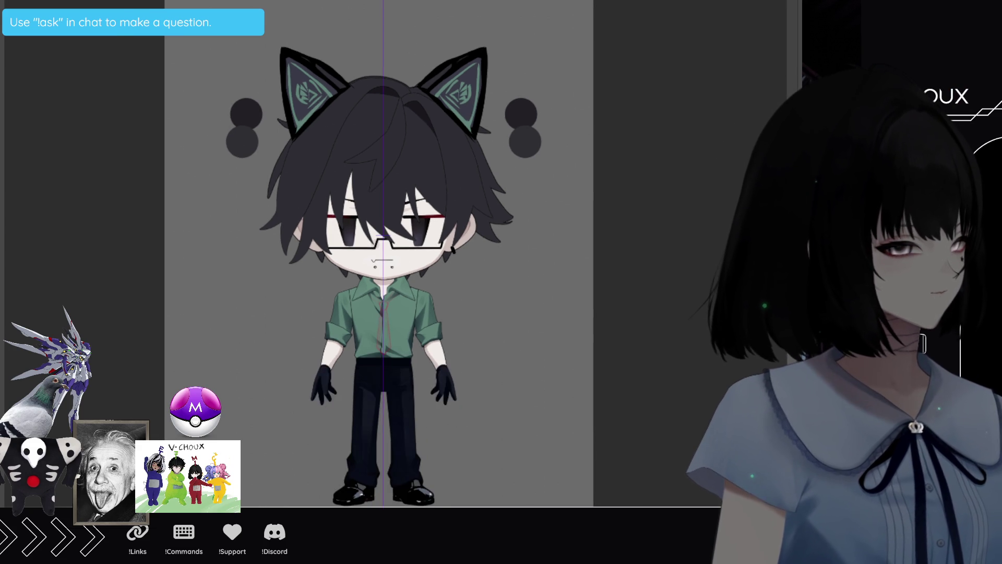
scroll(361, 315, up, 1)
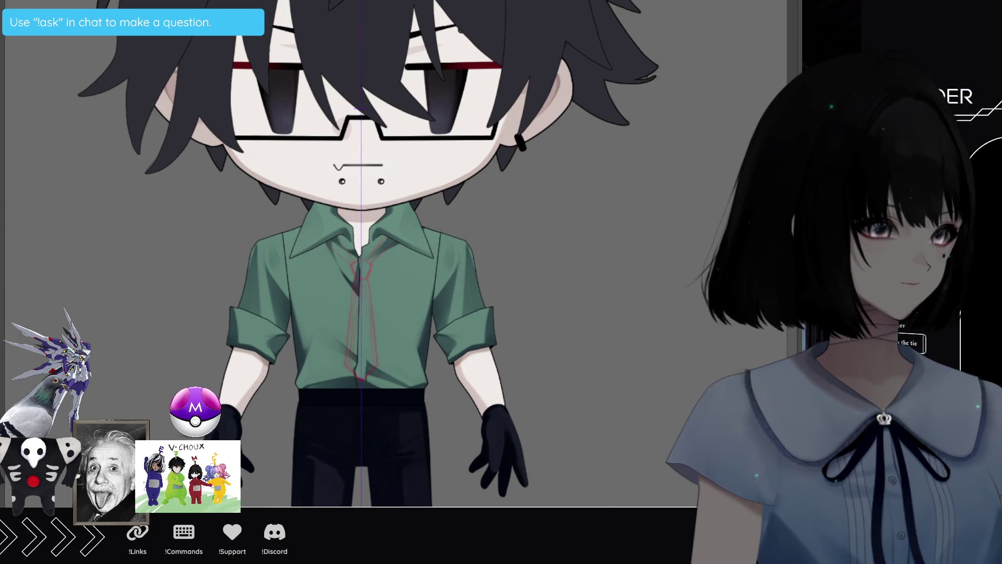
scroll(361, 254, down, 2)
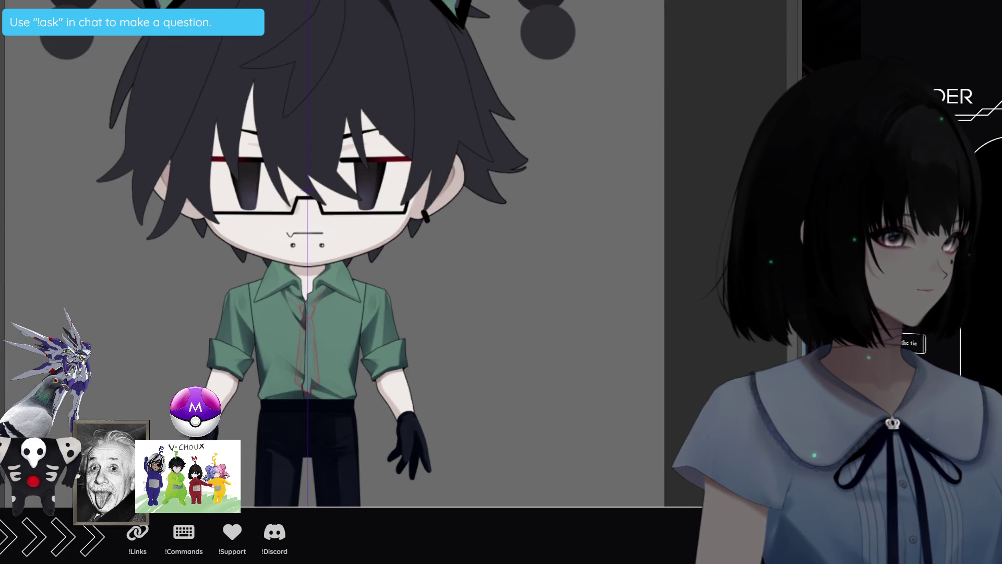
scroll(277, 328, down, 1)
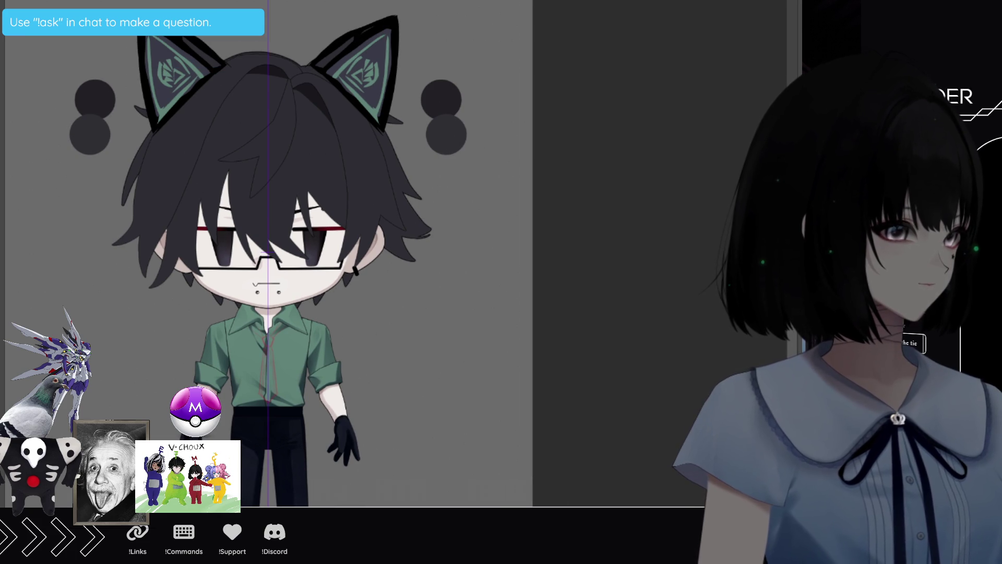
scroll(269, 254, down, 1)
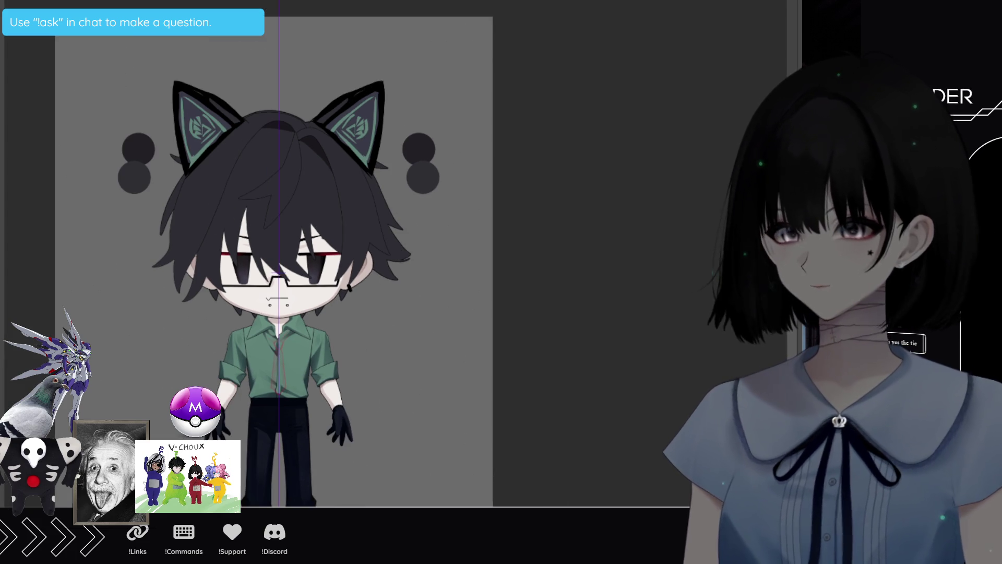
scroll(303, 253, up, 1)
scroll(313, 261, up, 2)
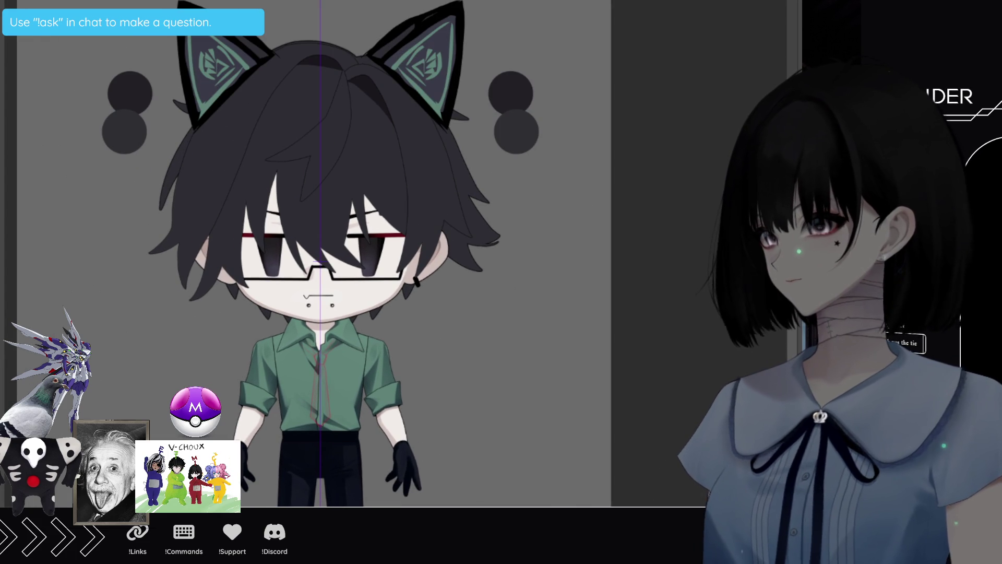
scroll(244, 339, up, 3)
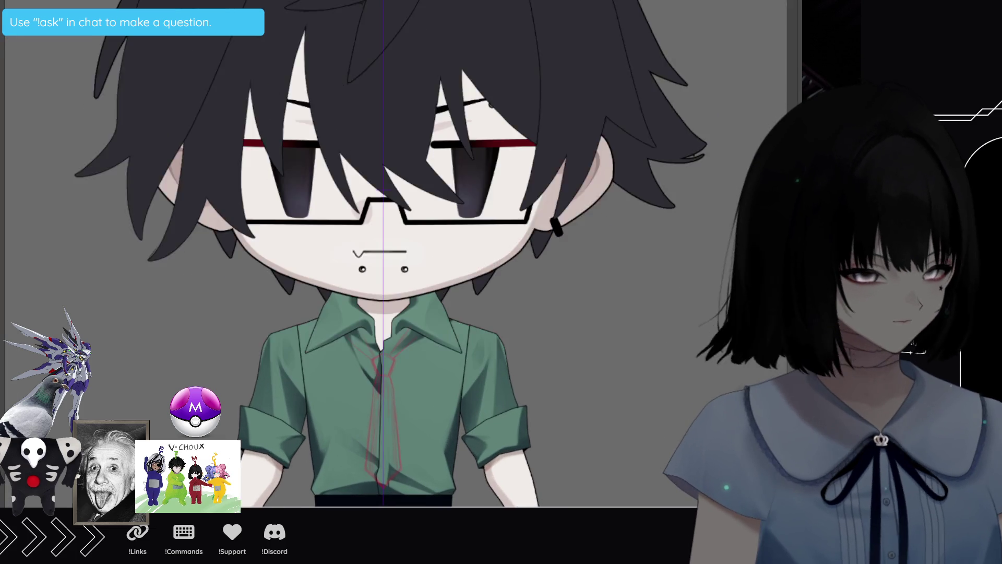
scroll(364, 464, up, 4)
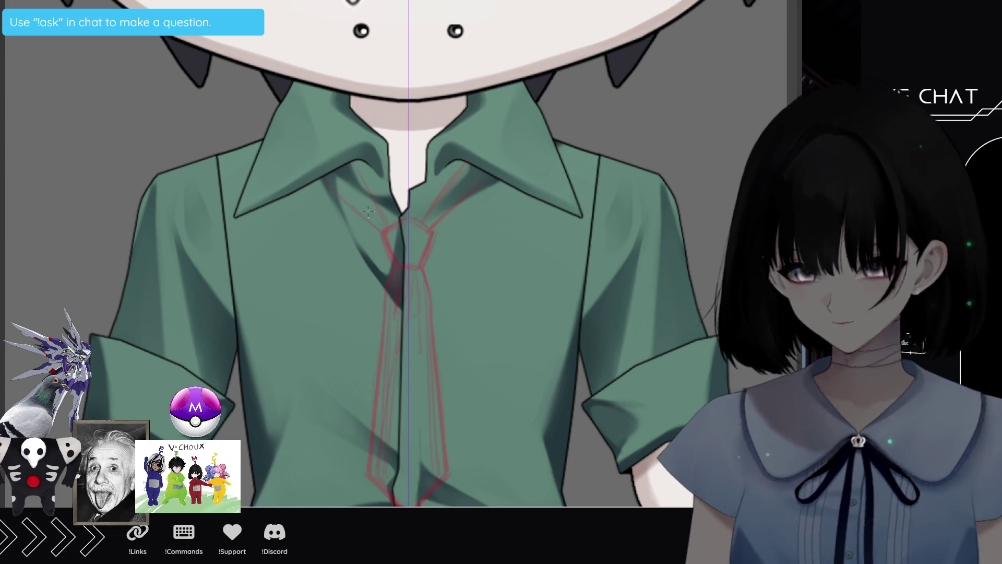
Trace the tie outline below the knot with a mirrored polyline, then Auto Select its interior
drag(398, 252, 390, 282)
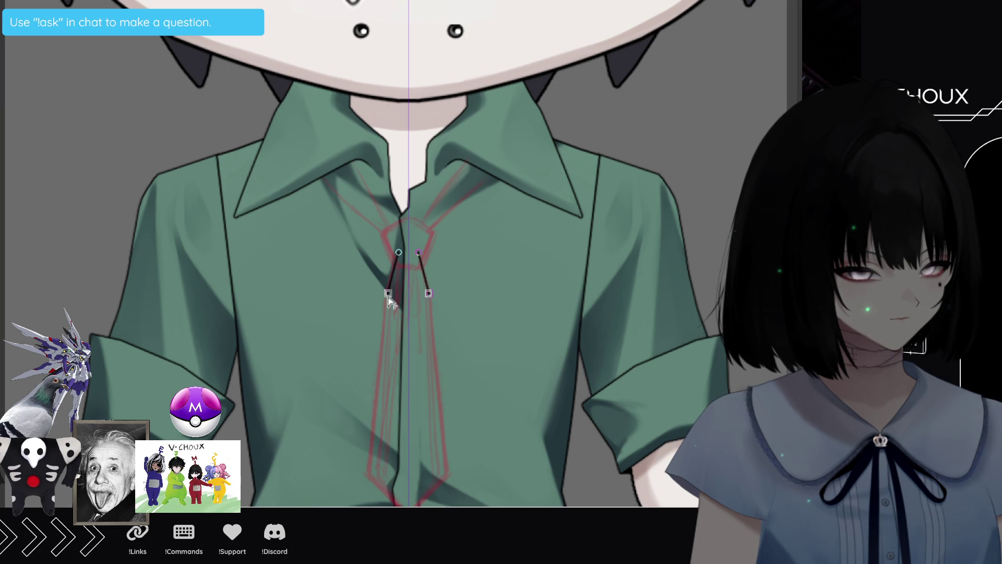
click(368, 475)
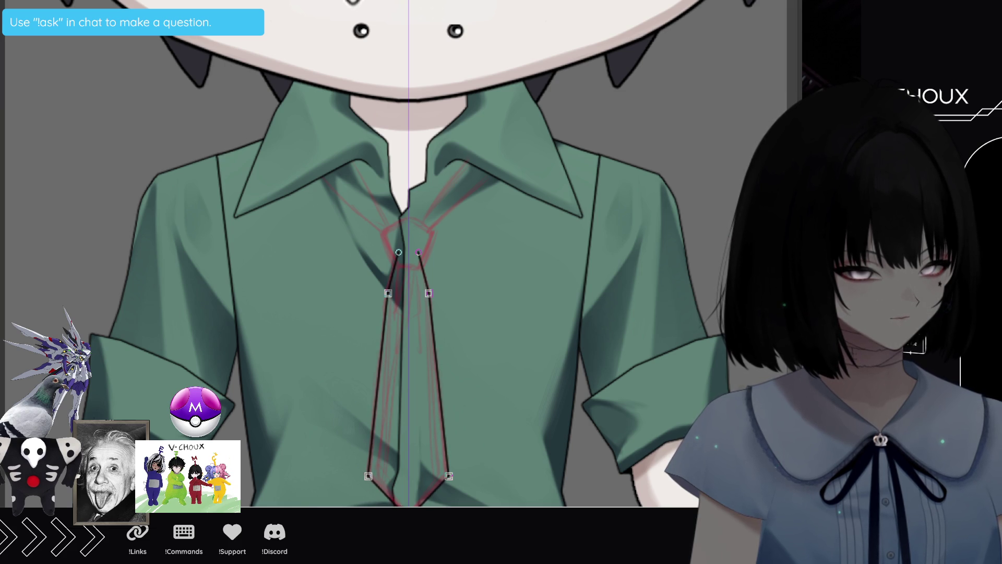
key(Return)
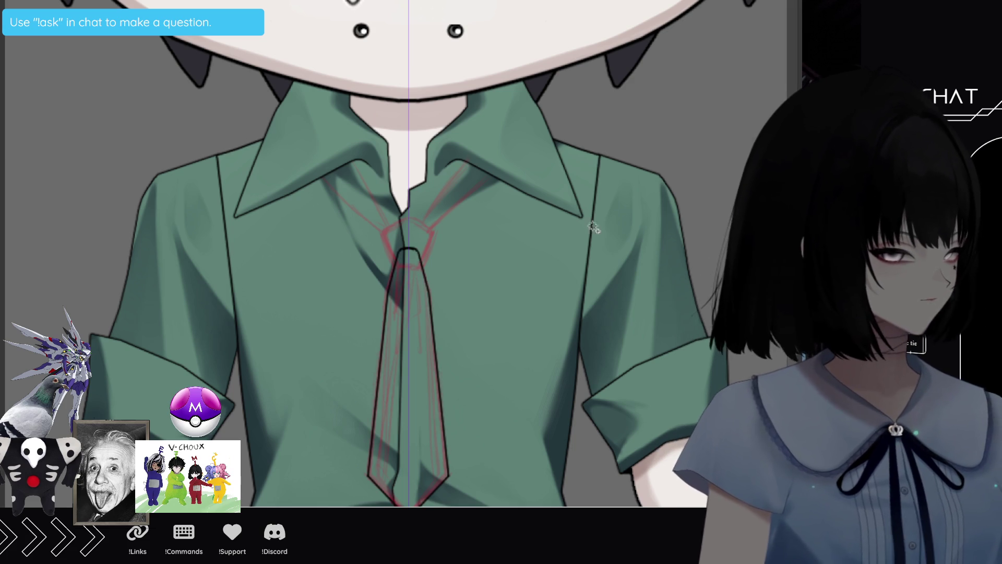
click(403, 338)
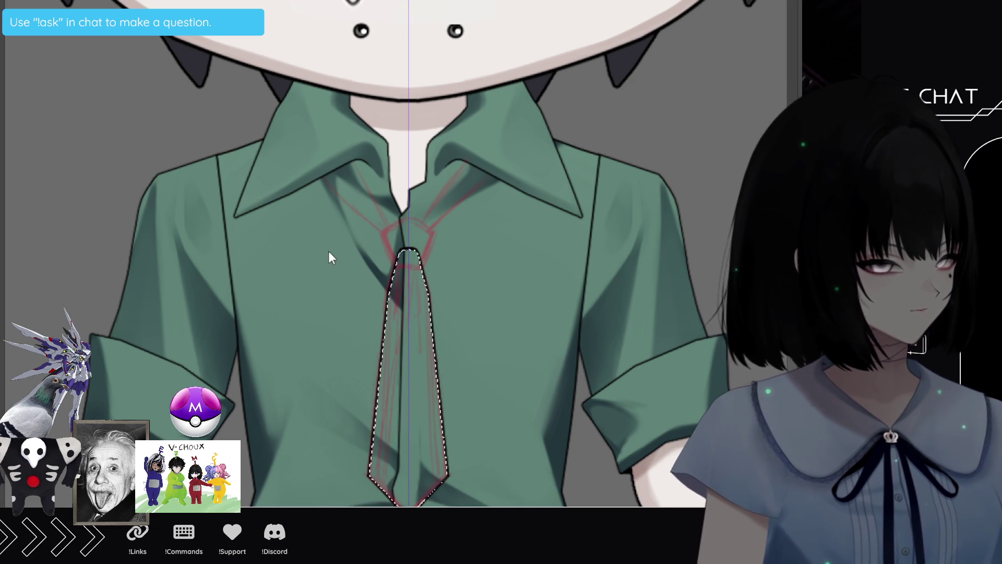
Fill the tie selection black, deselect, hide the symmetry guide, and sample the tie colour
key(alt+BackSpace)
key(ctrl+d)
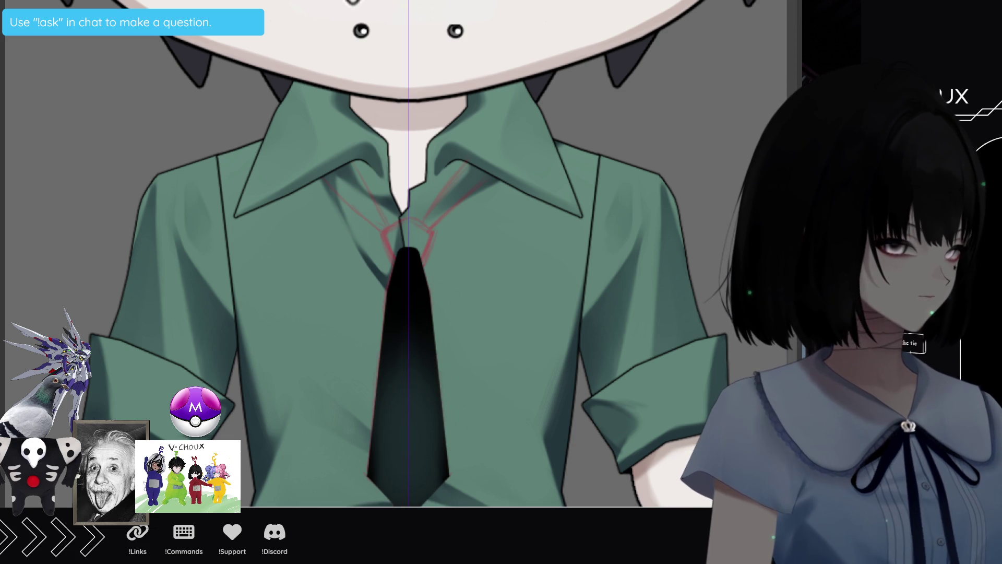
key(ctrl+semicolon)
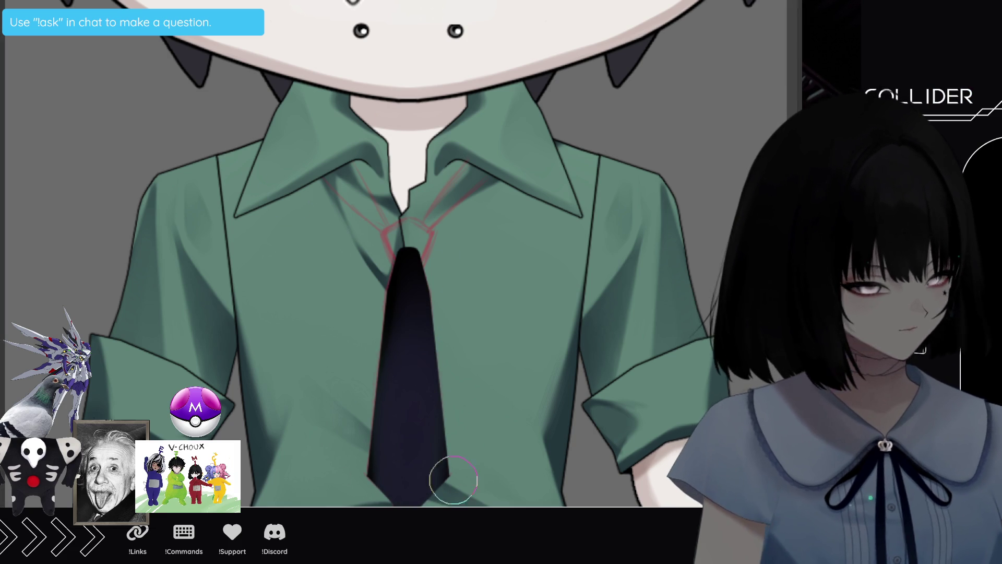
alt+click(403, 290)
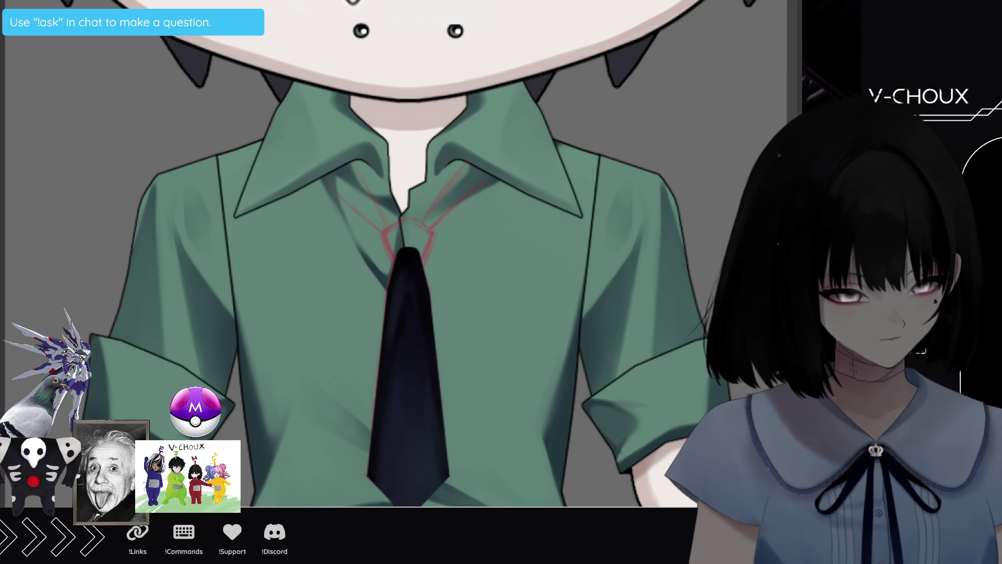
Airbrush lighter and darker tones along the tie, then fit the whole character in view
scroll(398, 321, up, 2)
scroll(403, 468, down, 3)
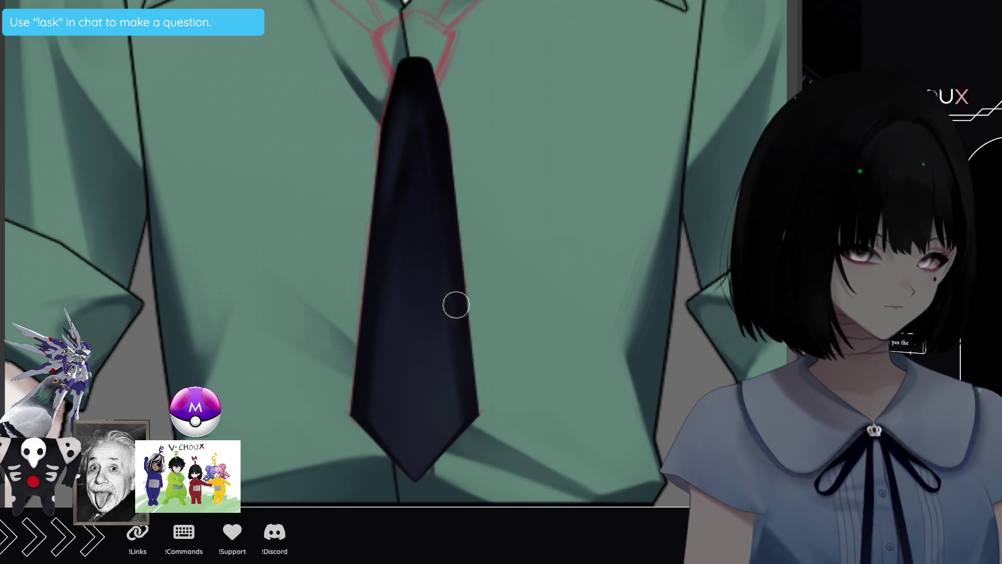
key(ctrl+0)
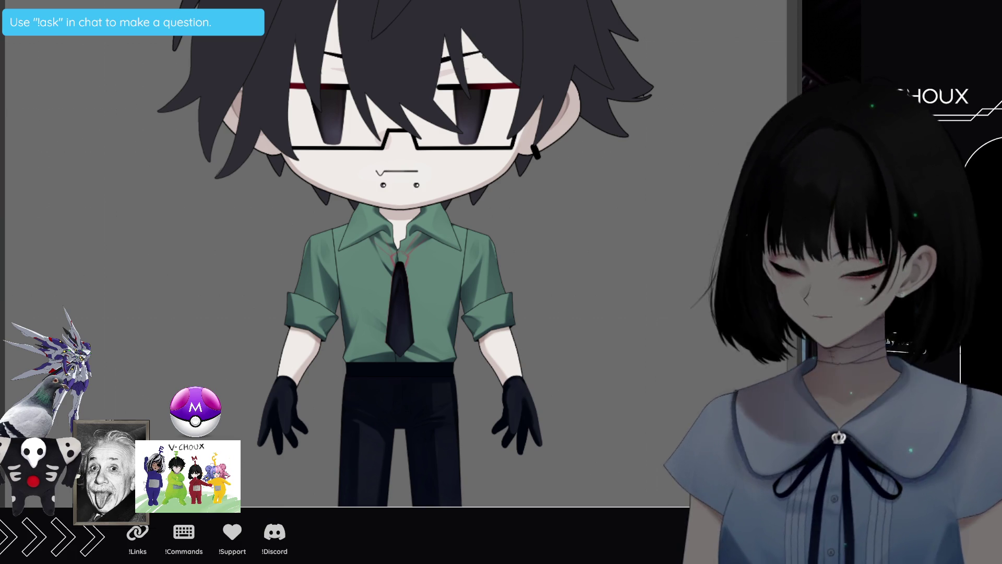
scroll(395, 260, up, 5)
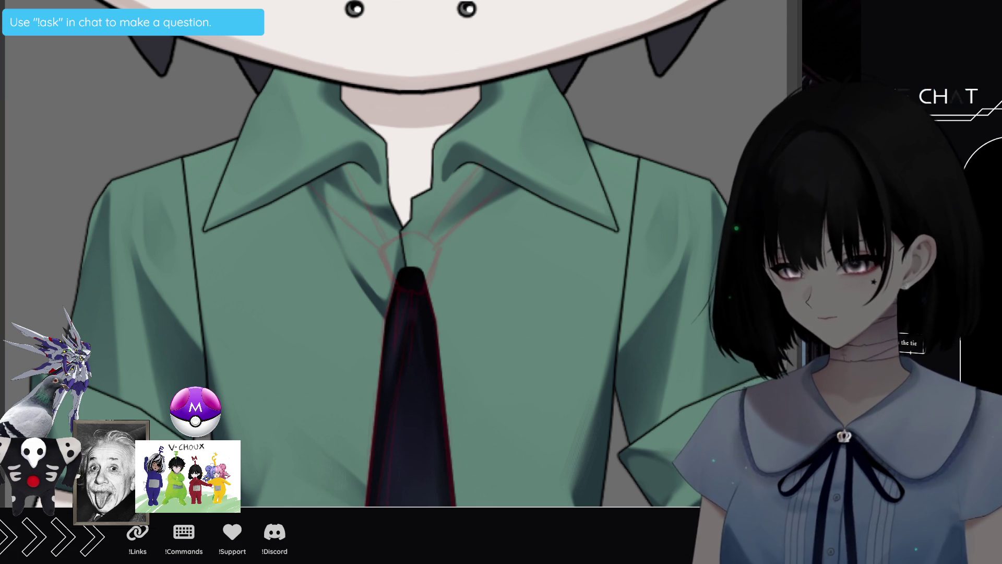
Outline the tie knot and neck band with pen points beneath the shirt collar
click(381, 249)
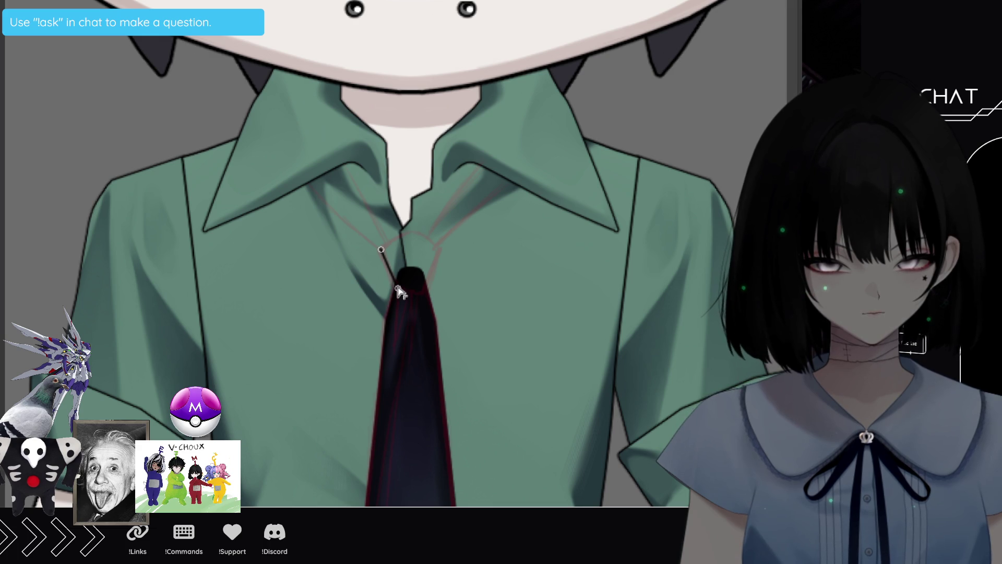
click(398, 288)
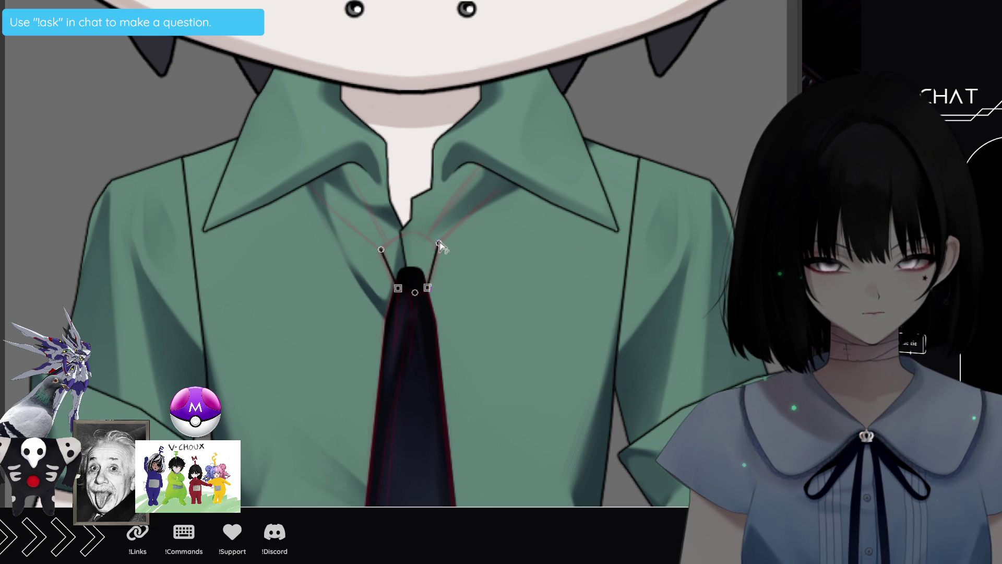
click(427, 236)
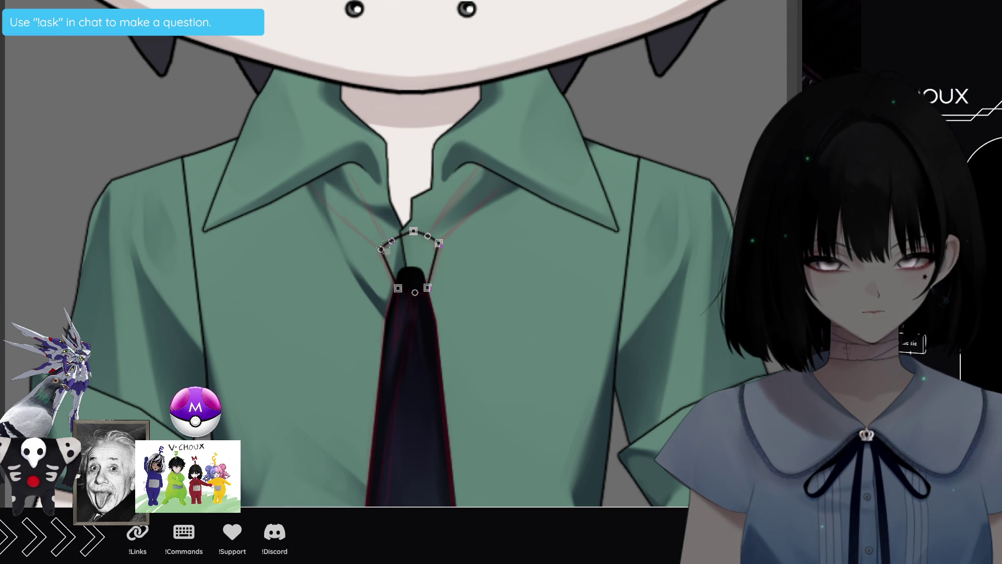
click(383, 250)
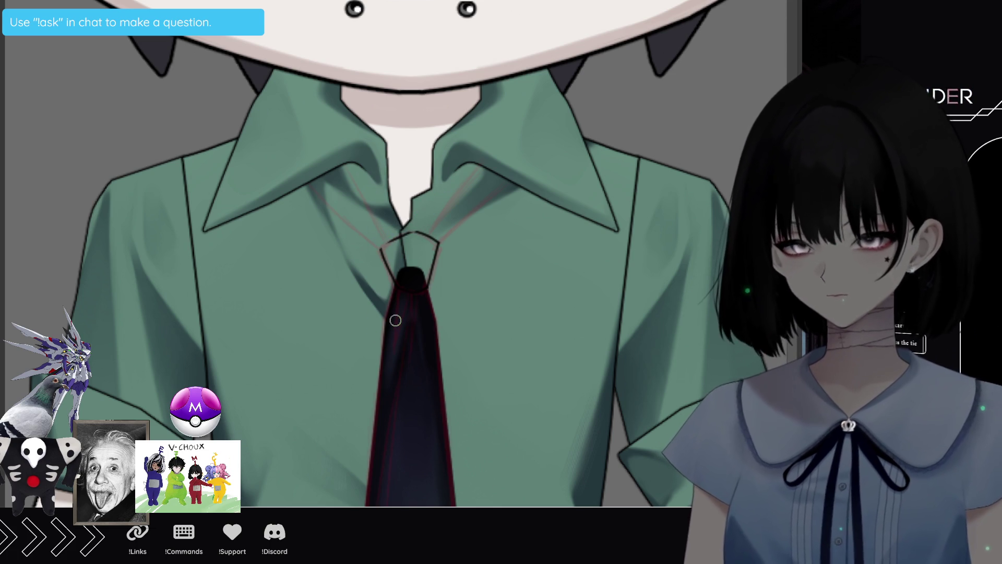
Rotate the canvas, select the knot area, fill it solid black, deselect, and reset the rotation
drag(415, 233, 316, 282)
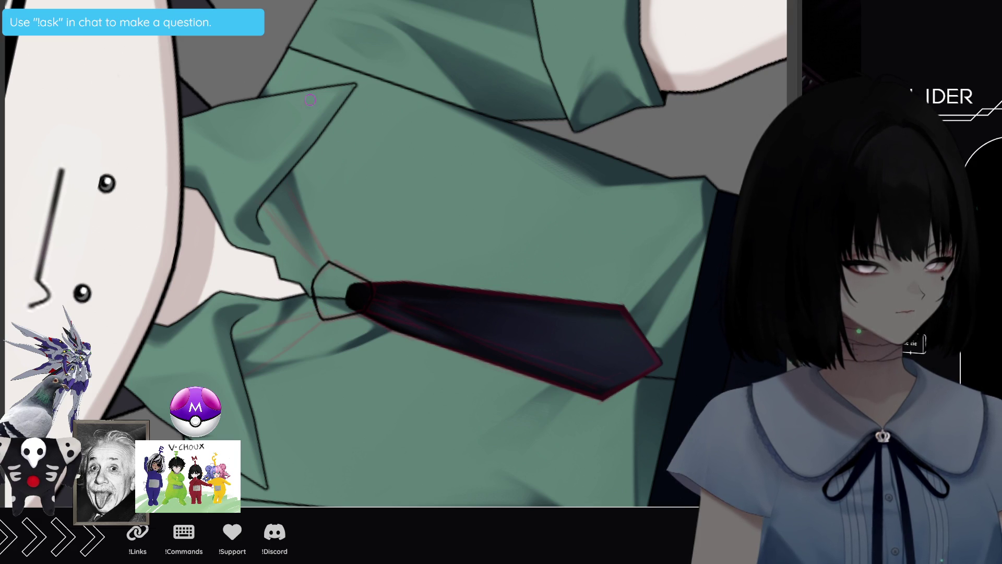
drag(339, 264, 343, 263)
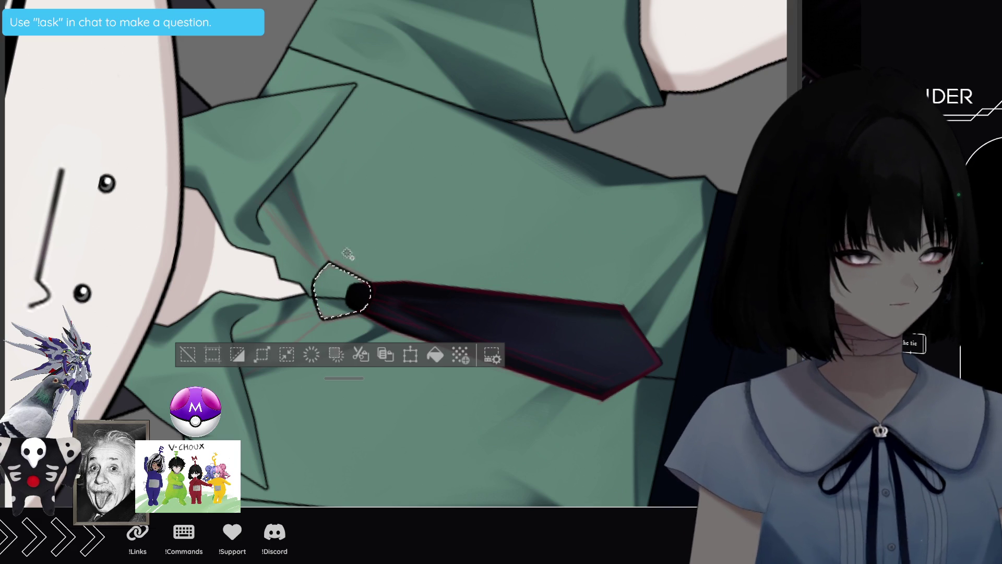
key(alt+BackSpace)
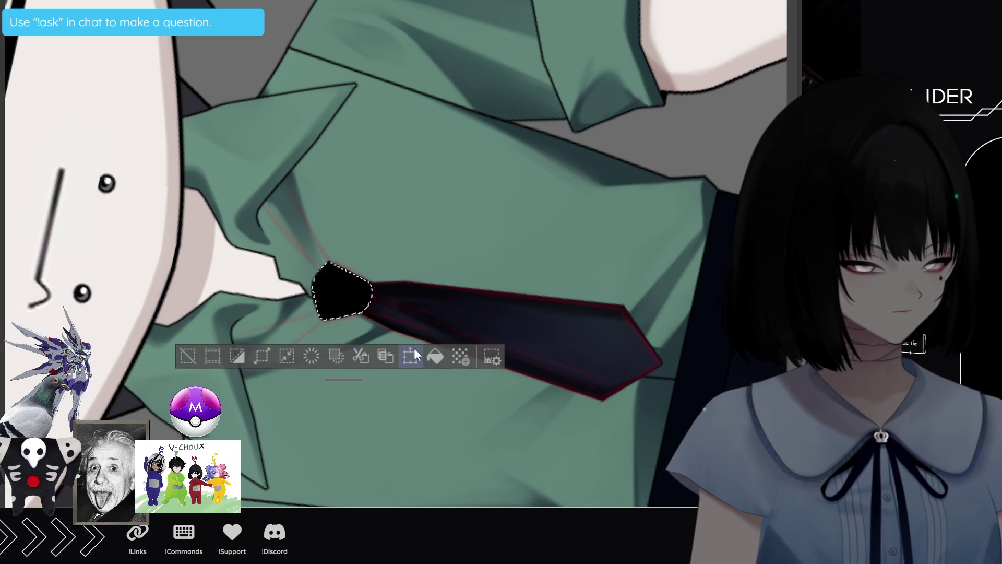
click(187, 356)
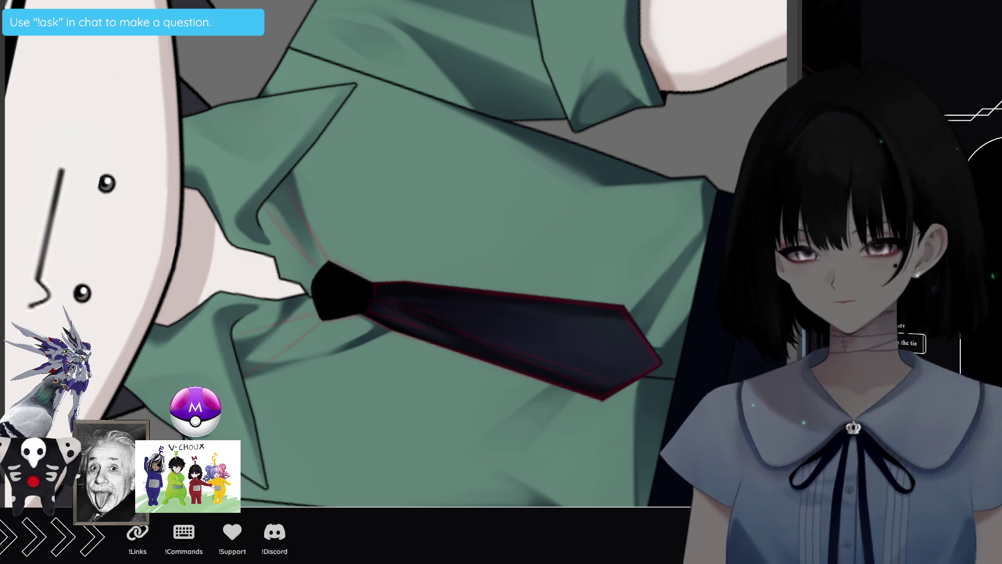
key(ctrl+at)
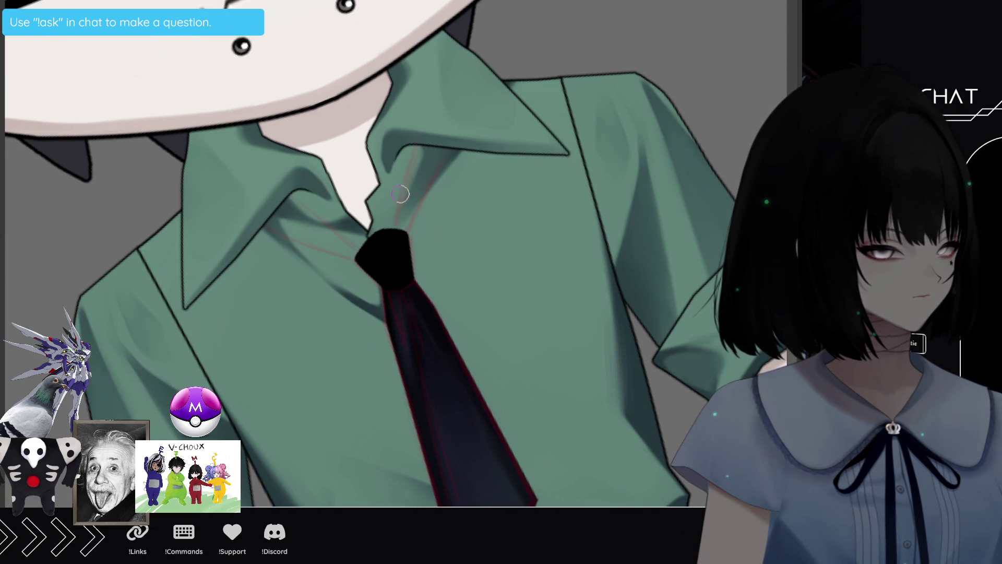
Remove the pointed shirt collar flaps, leaving a plain band neckline
key(asciicircum)
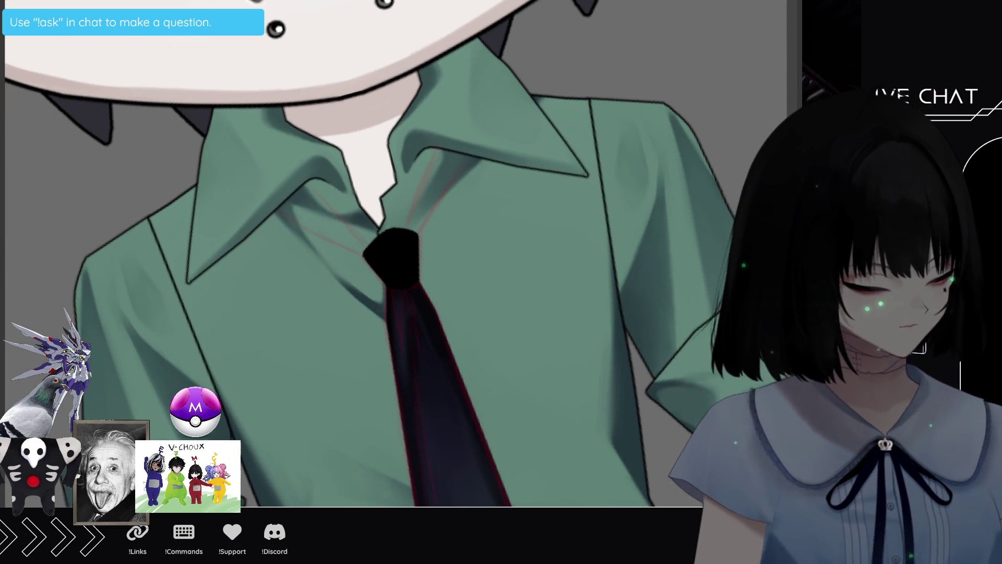
key(asciicircum)
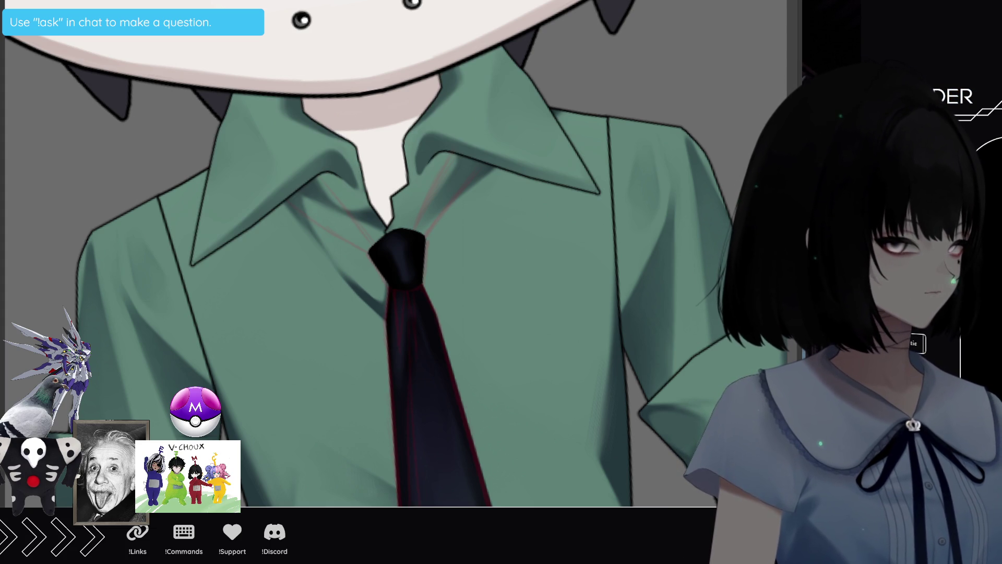
key(ctrl+z)
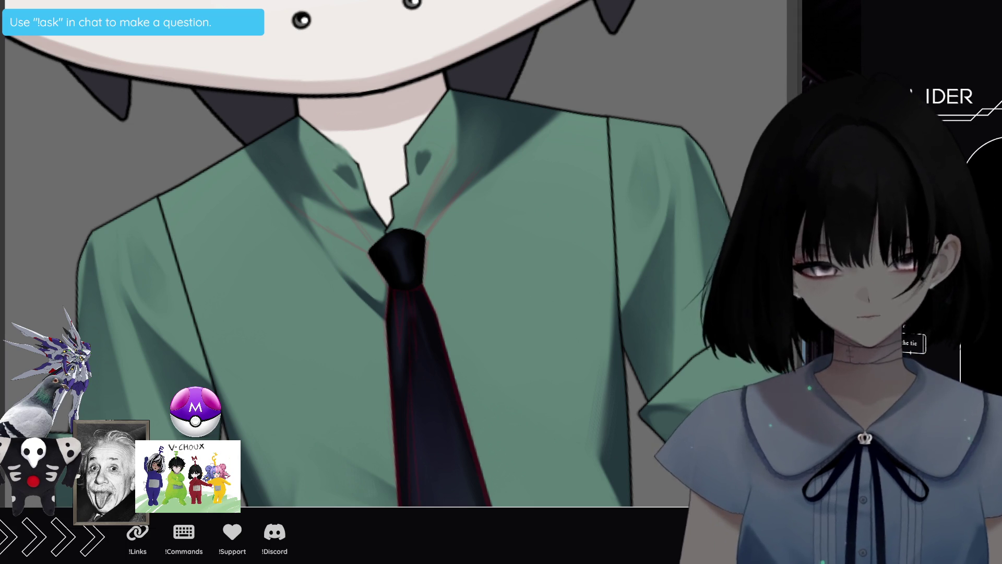
Level the canvas view and add a vertical symmetry ruler through the tie
key(6)
key(4)
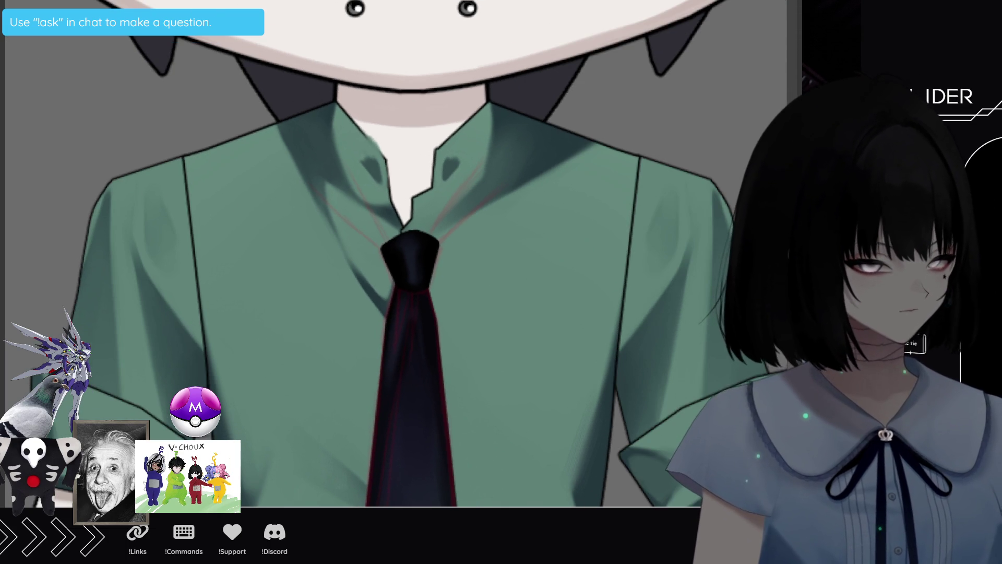
key(m)
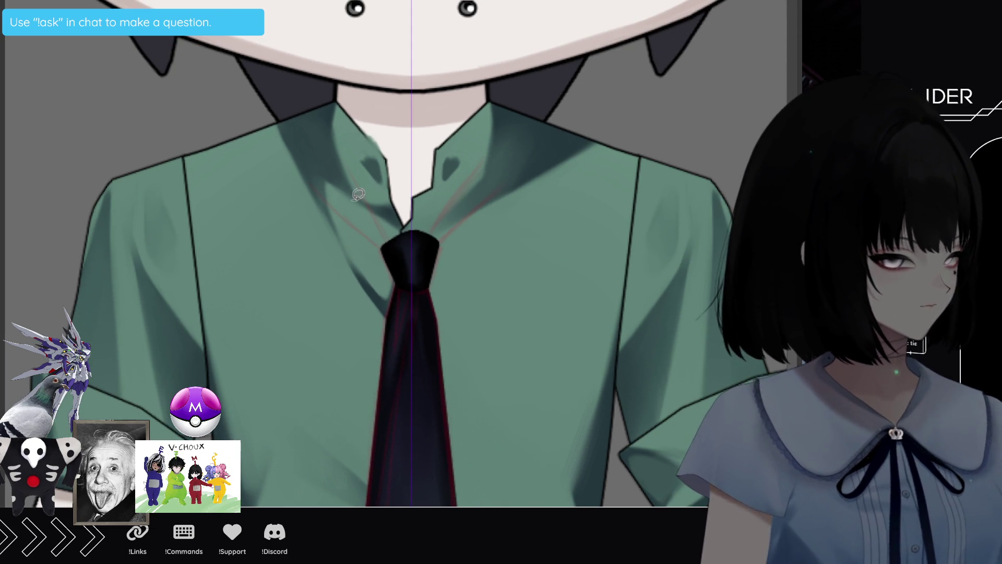
Lasso-fill a first mirrored black strap from collar to knot, then erase it
mouse_move(285, 139)
mouse_down()
mouse_move(321, 189)
mouse_move(369, 228)
mouse_up()
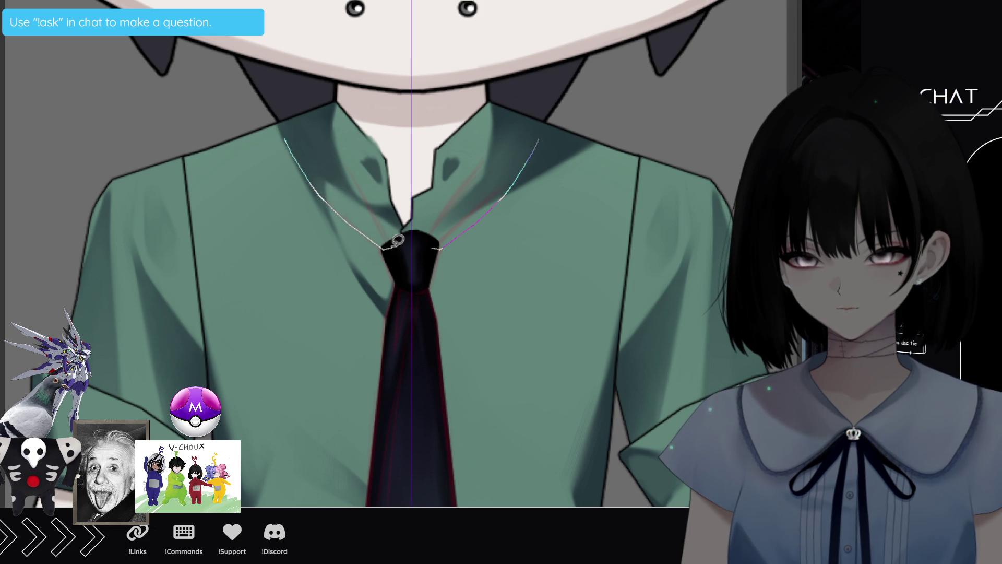
mouse_move(371, 205)
mouse_down()
mouse_move(306, 121)
mouse_move(285, 133)
mouse_up()
mouse_move(370, 208)
mouse_down()
mouse_move(322, 110)
mouse_move(285, 128)
mouse_up()
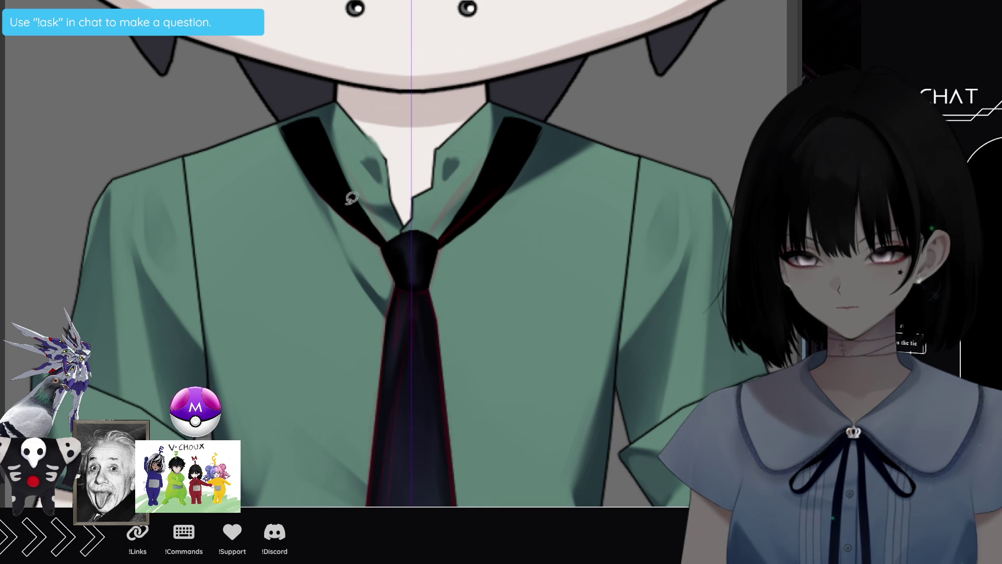
mouse_move(355, 188)
mouse_down()
mouse_move(398, 242)
mouse_move(350, 197)
mouse_move(331, 197)
mouse_move(393, 239)
mouse_up()
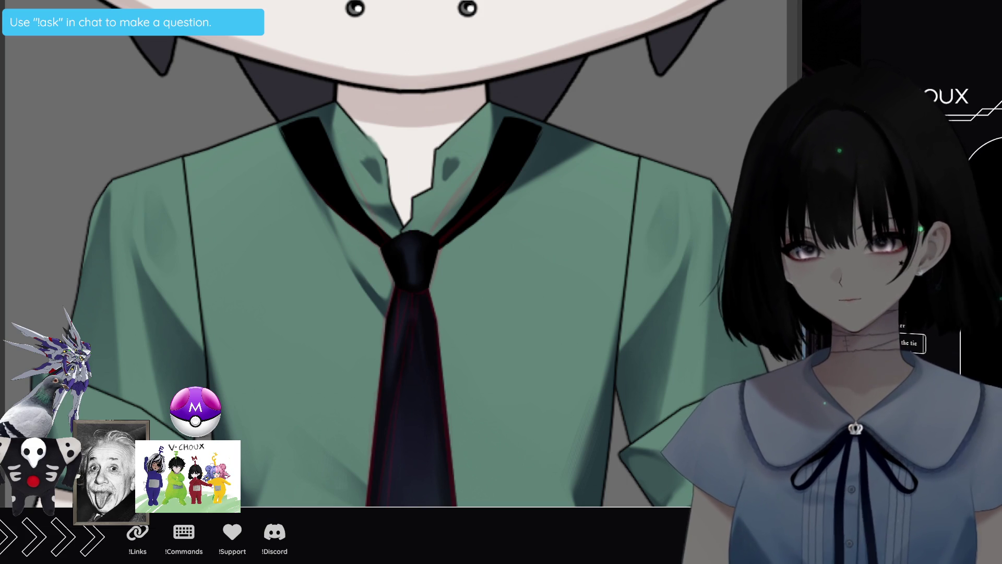
mouse_move(303, 146)
mouse_down()
mouse_move(313, 172)
mouse_move(501, 156)
mouse_up()
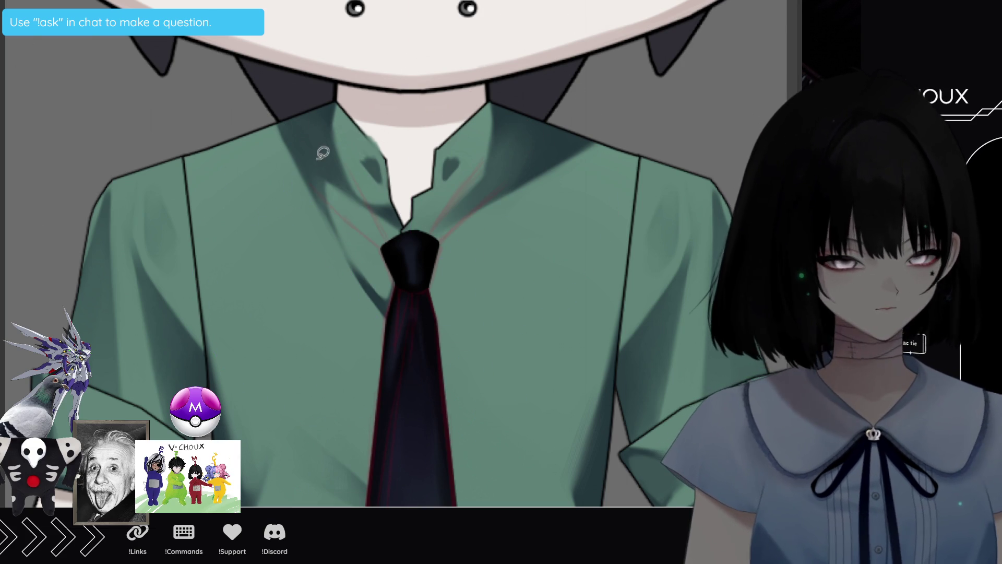
Redraw the mirrored black strap along the collar edge to the knot, then zoom out
mouse_move(293, 135)
mouse_down()
mouse_move(321, 185)
mouse_move(394, 244)
mouse_up()
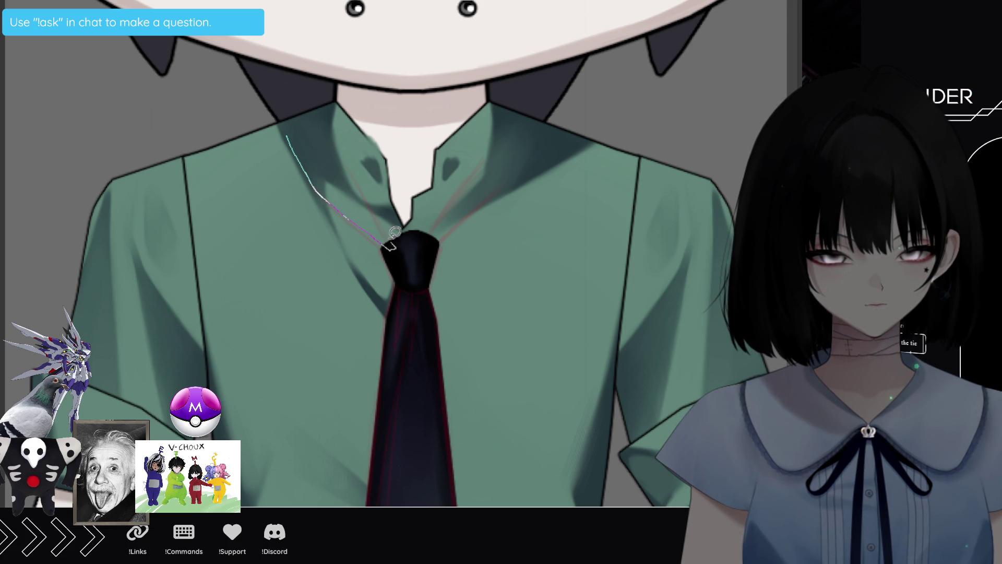
drag(339, 180, 285, 119)
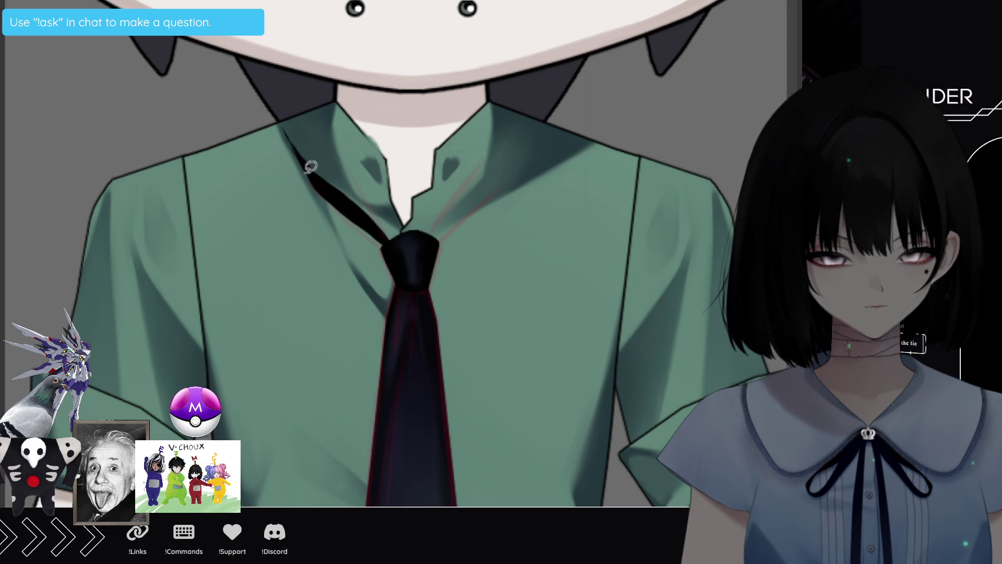
mouse_move(374, 220)
mouse_down()
mouse_move(315, 113)
mouse_move(285, 127)
mouse_up()
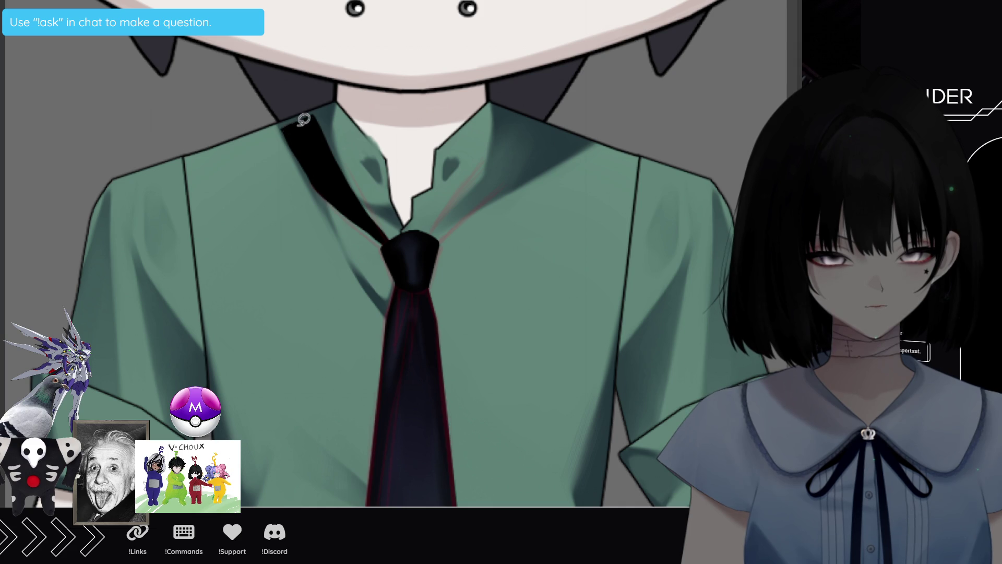
drag(390, 225, 358, 192)
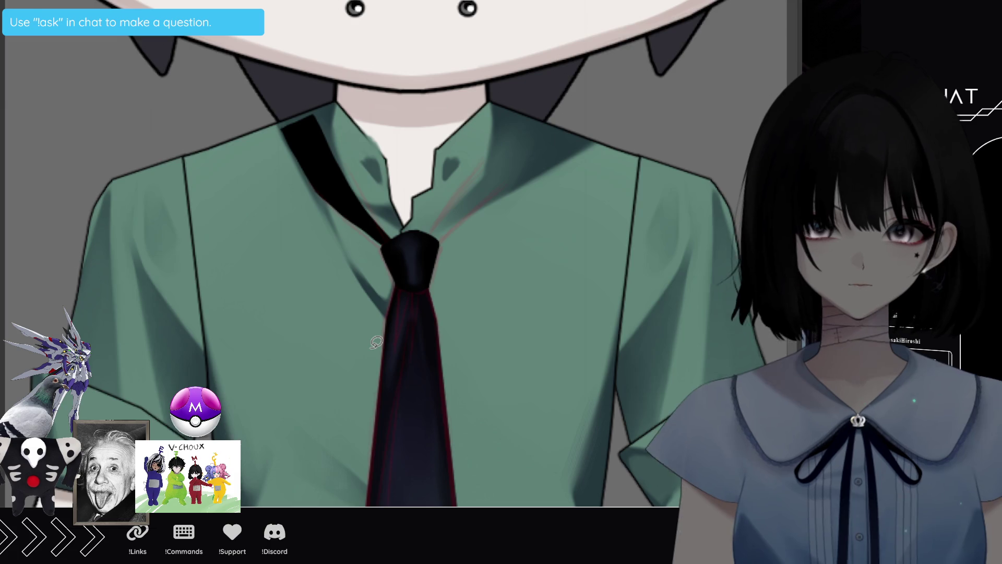
scroll(378, 342, down, 1)
scroll(378, 342, down, 8)
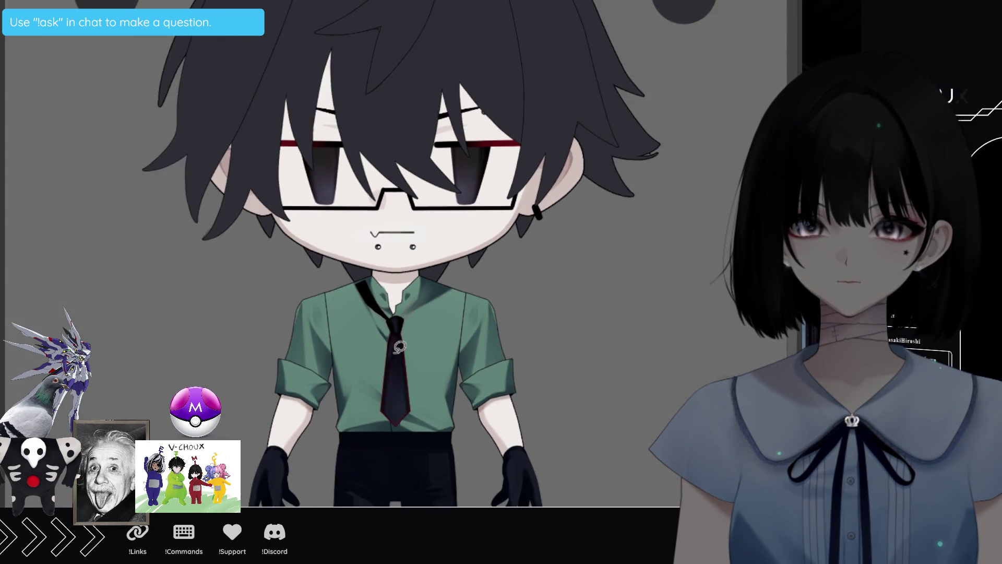
scroll(400, 346, down, 1)
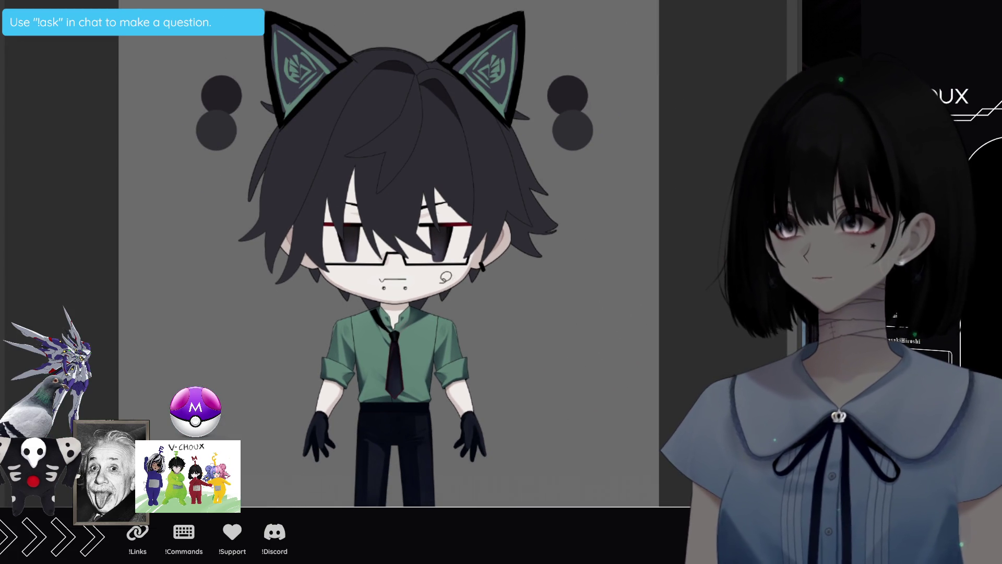
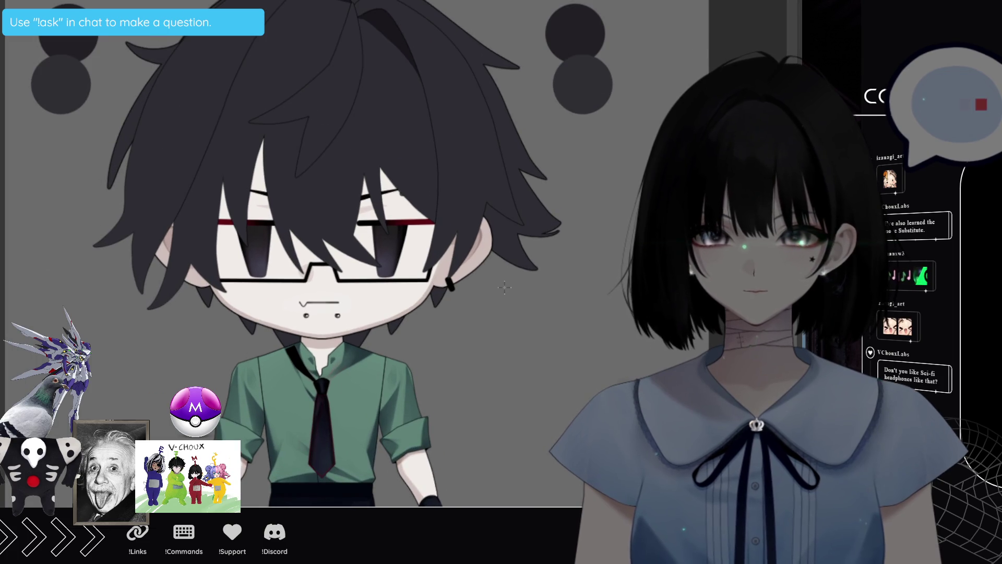
Draw a dark tie strap from the knot up along the collar, filled and outlined
scroll(505, 286, up, 1)
scroll(503, 289, up, 1)
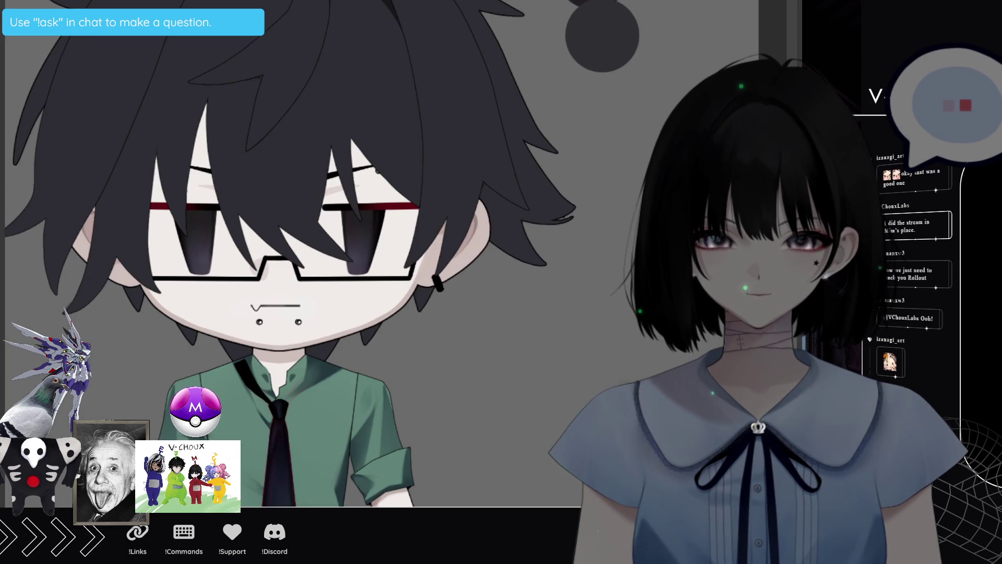
scroll(341, 98, down, 1)
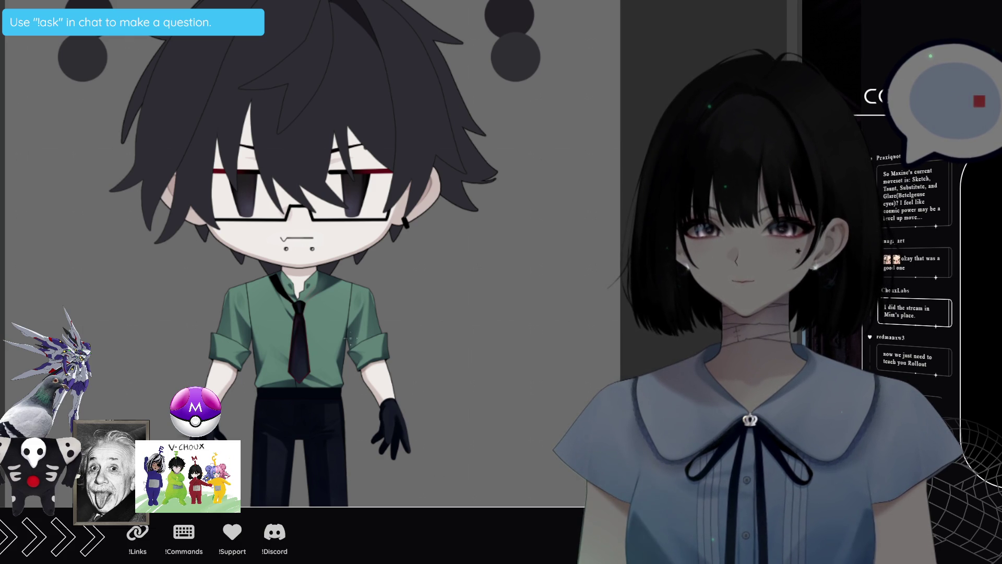
scroll(283, 379, up, 3)
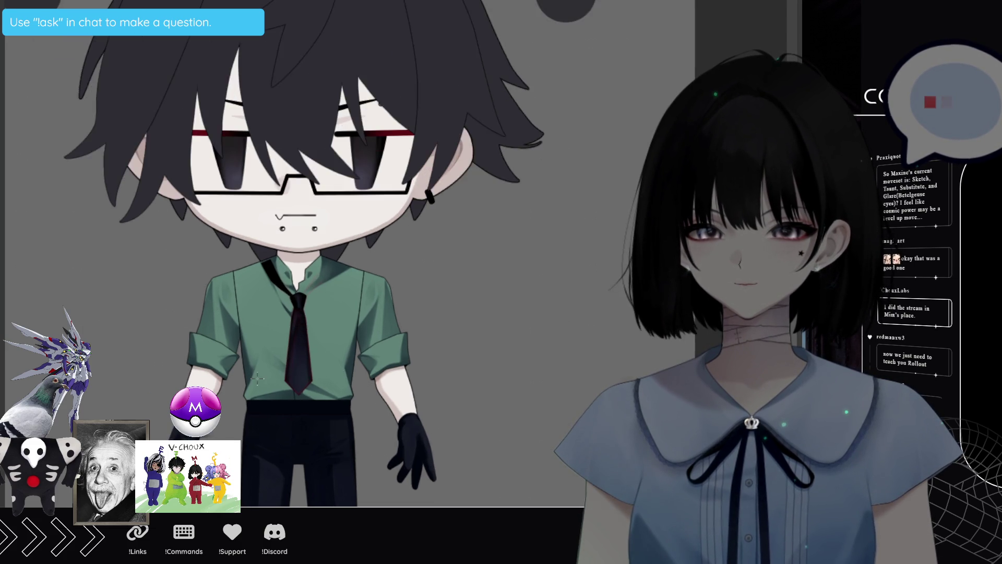
scroll(260, 440, up, 3)
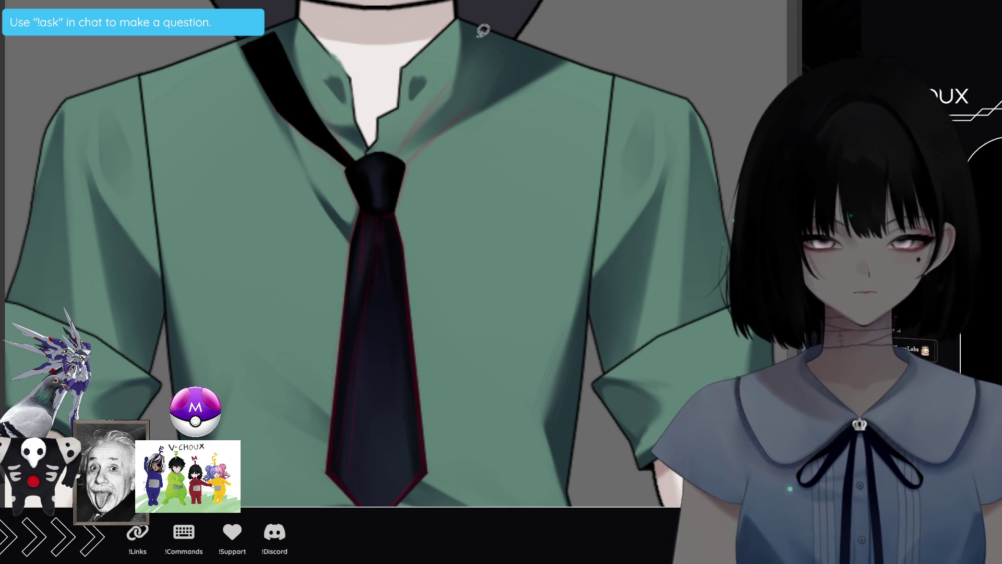
mouse_move(486, 26)
mouse_down()
mouse_move(420, 119)
mouse_move(488, 30)
mouse_up()
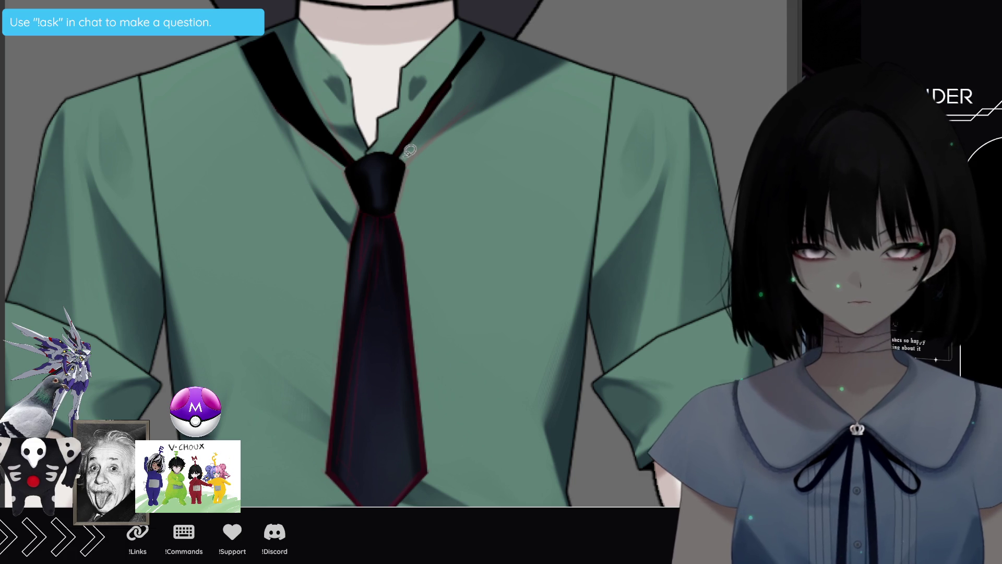
mouse_move(401, 162)
mouse_down()
mouse_move(462, 110)
mouse_move(498, 46)
mouse_move(488, 24)
mouse_move(413, 136)
mouse_move(415, 160)
mouse_move(462, 109)
mouse_move(392, 168)
mouse_up()
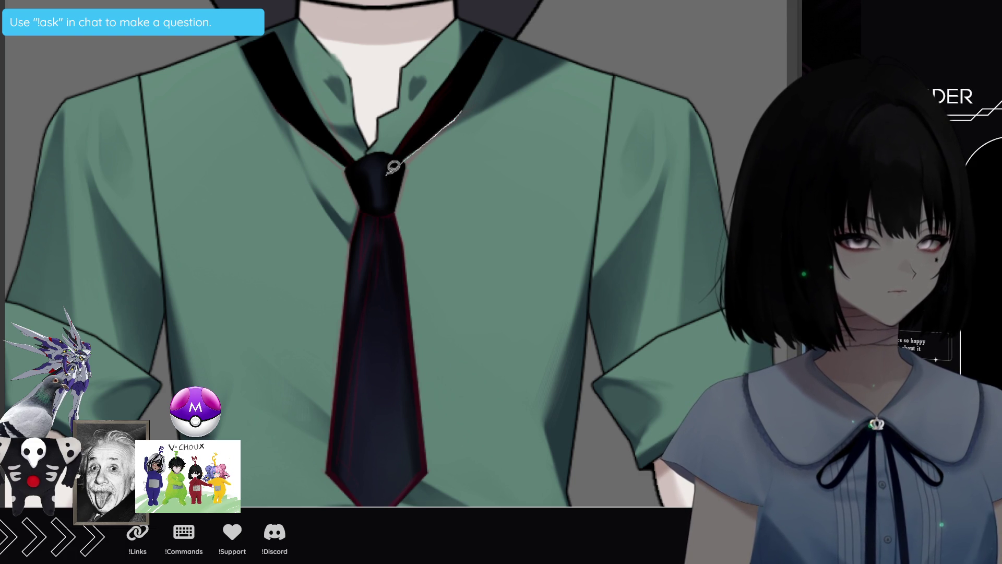
drag(458, 108, 392, 168)
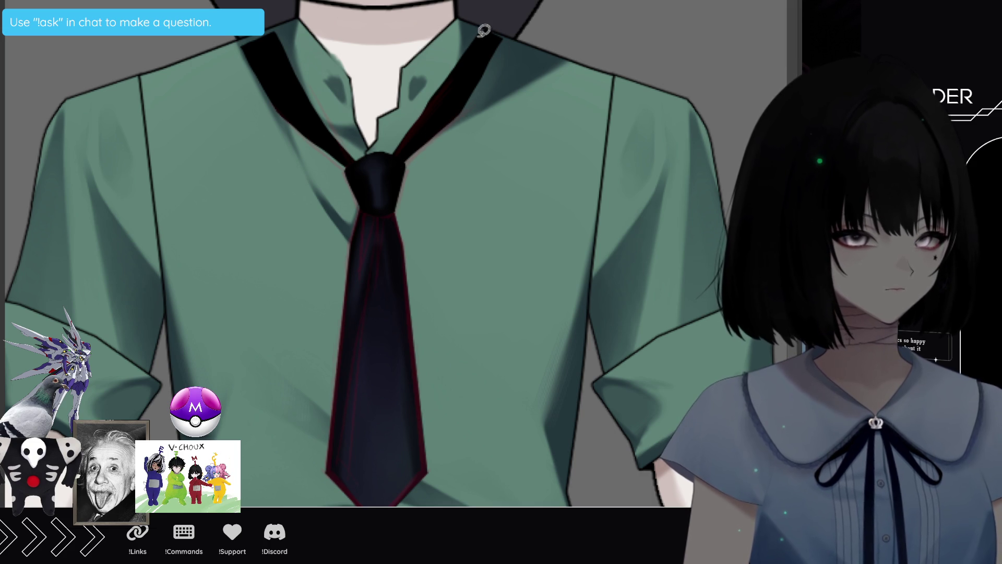
drag(484, 29, 504, 32)
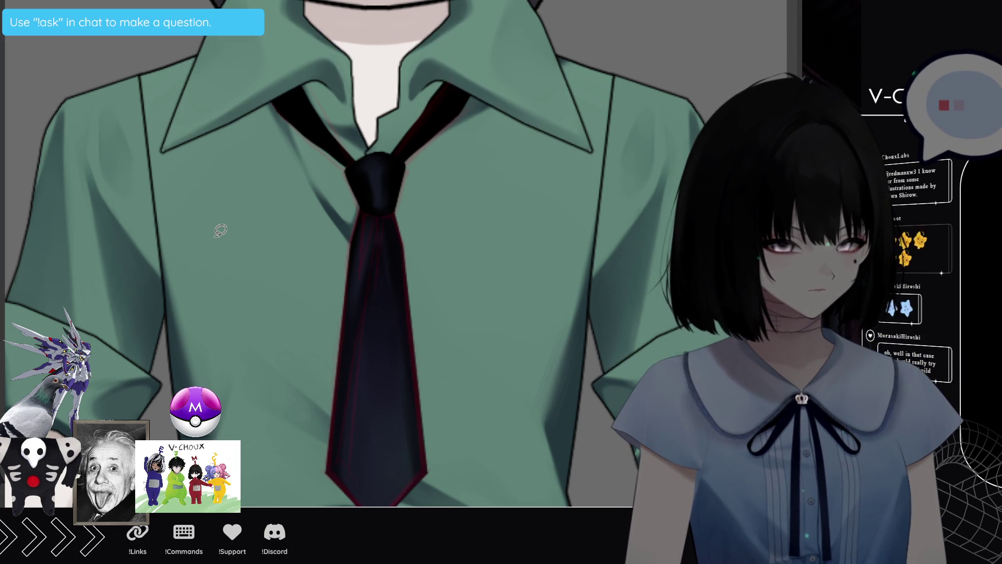
scroll(220, 230, down, 10)
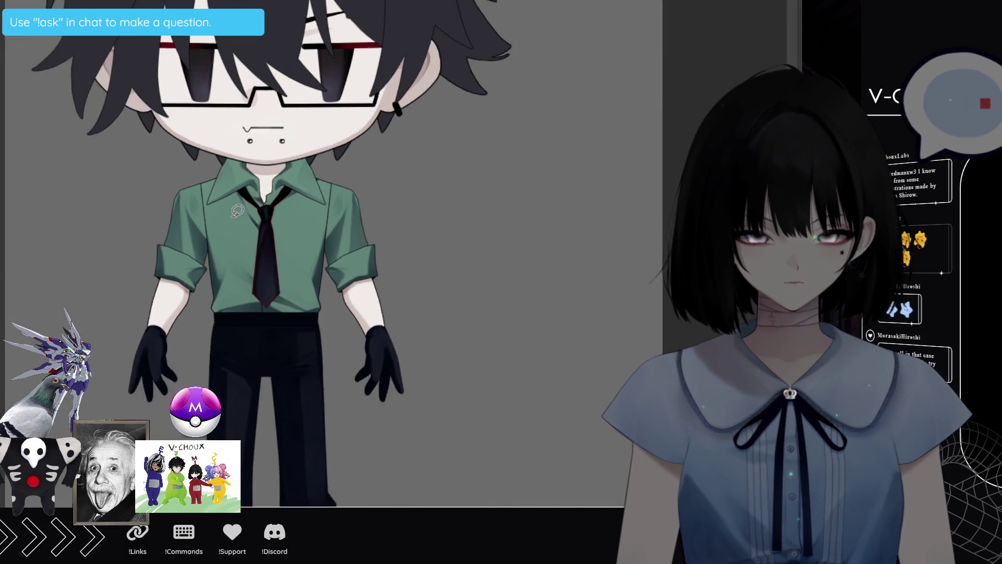
scroll(237, 207, up, 6)
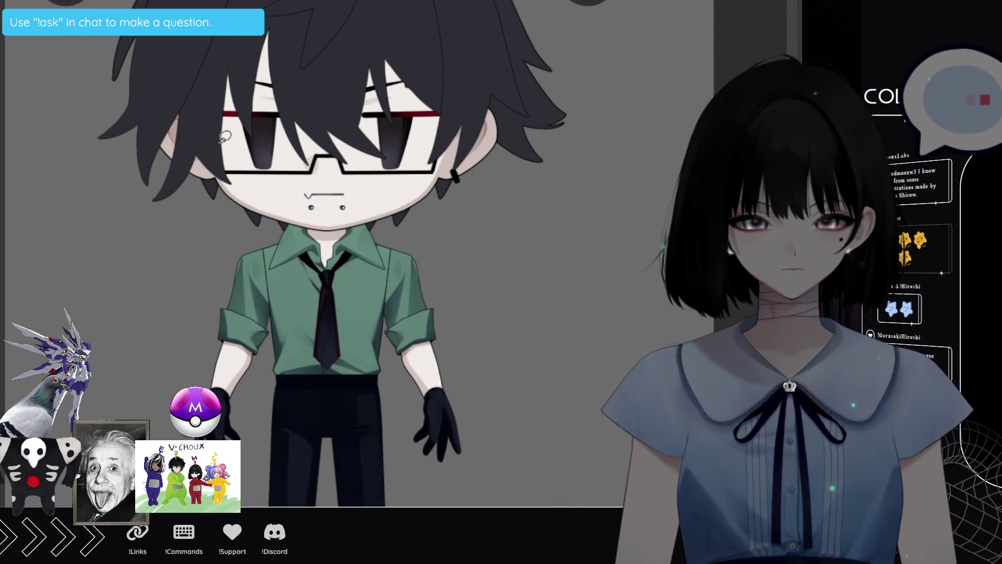
scroll(303, 300, up, 5)
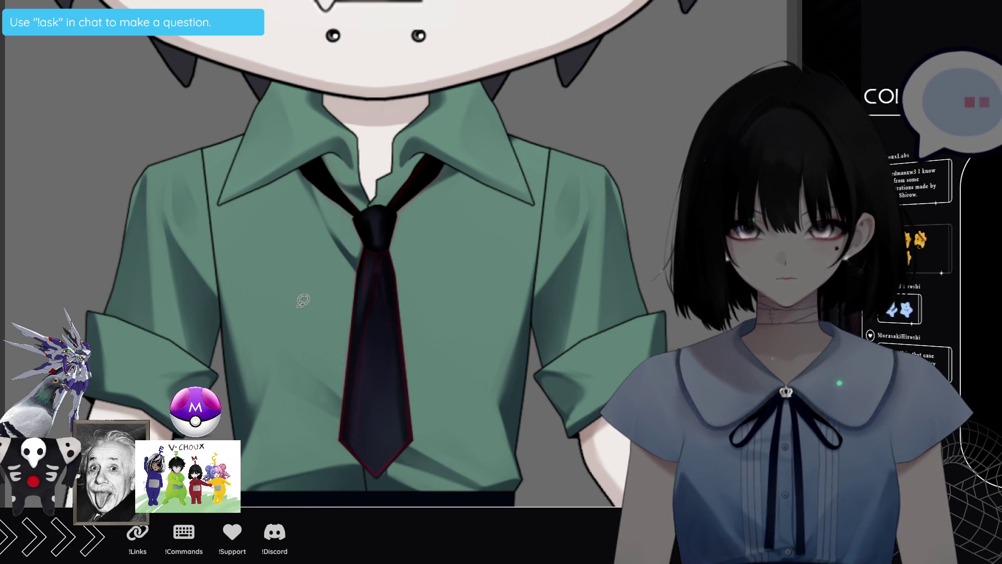
scroll(303, 300, down, 1)
scroll(303, 300, down, 1)
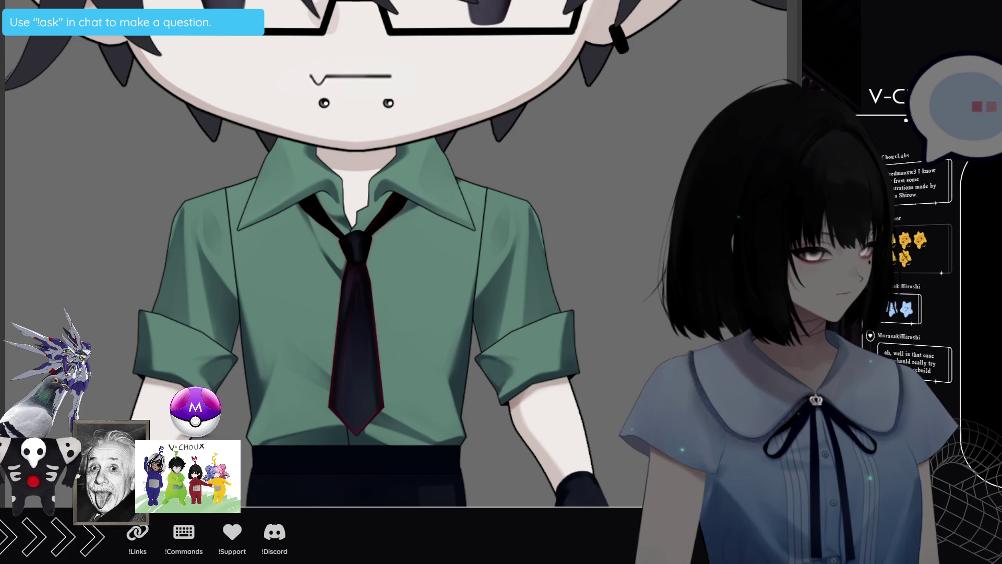
key(ctrl+z)
key(ctrl+y)
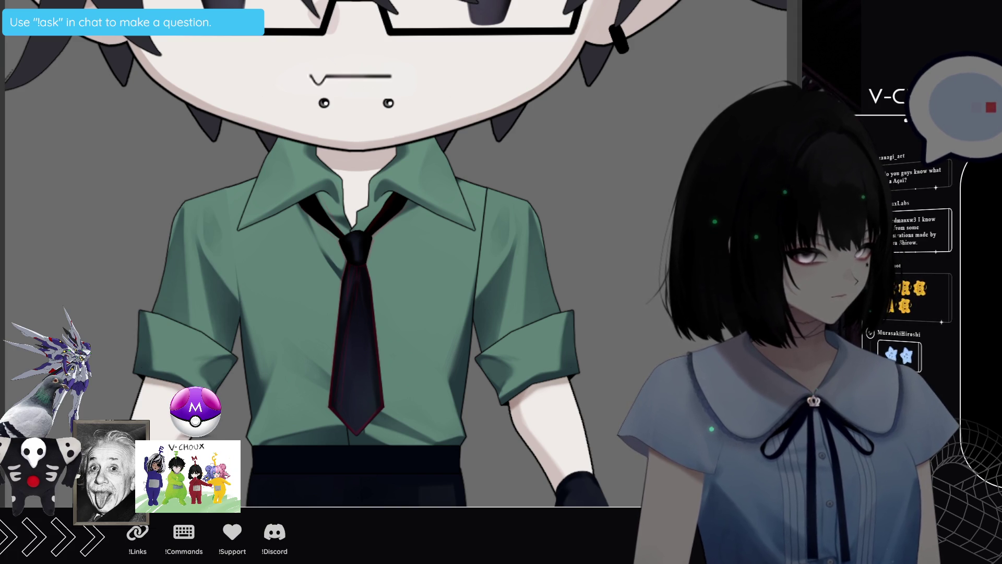
key(ctrl+z)
key(ctrl+y)
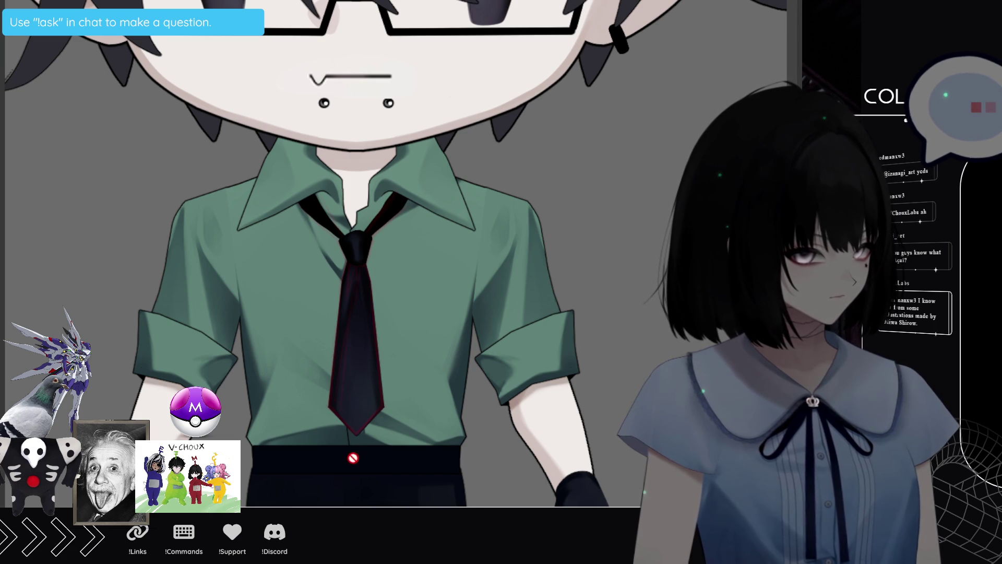
scroll(322, 476, down, 2)
scroll(322, 480, down, 1)
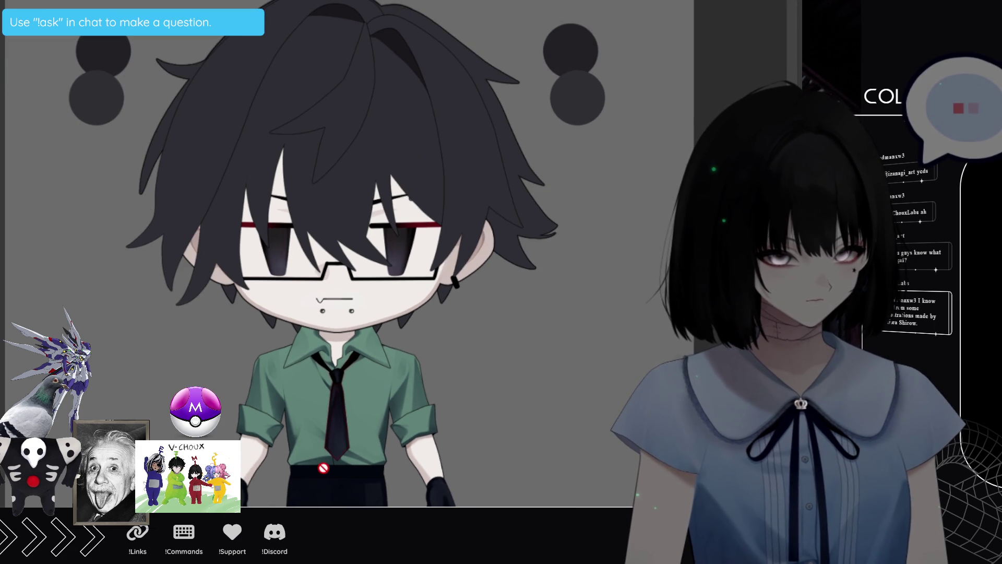
scroll(319, 470, down, 1)
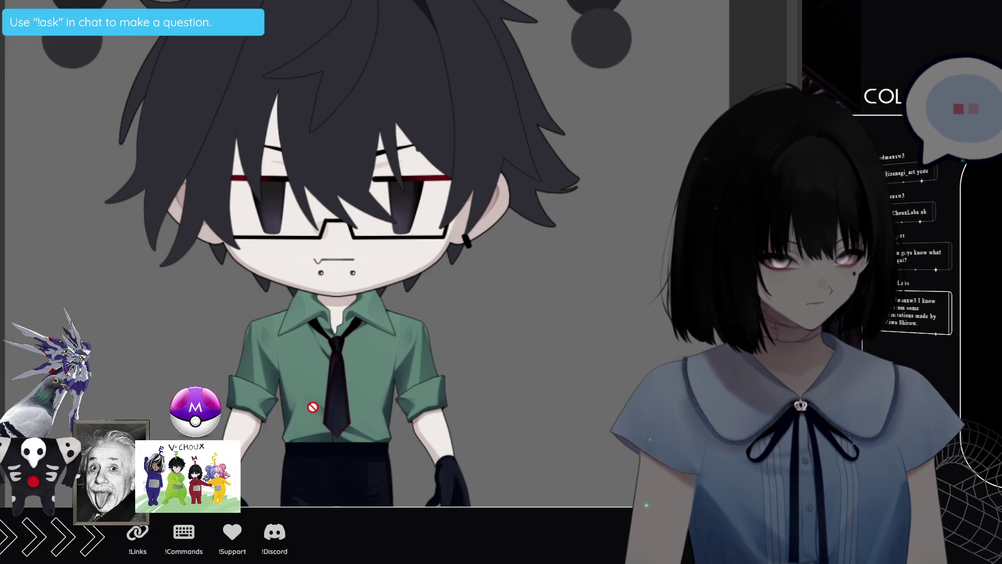
scroll(312, 407, up, 4)
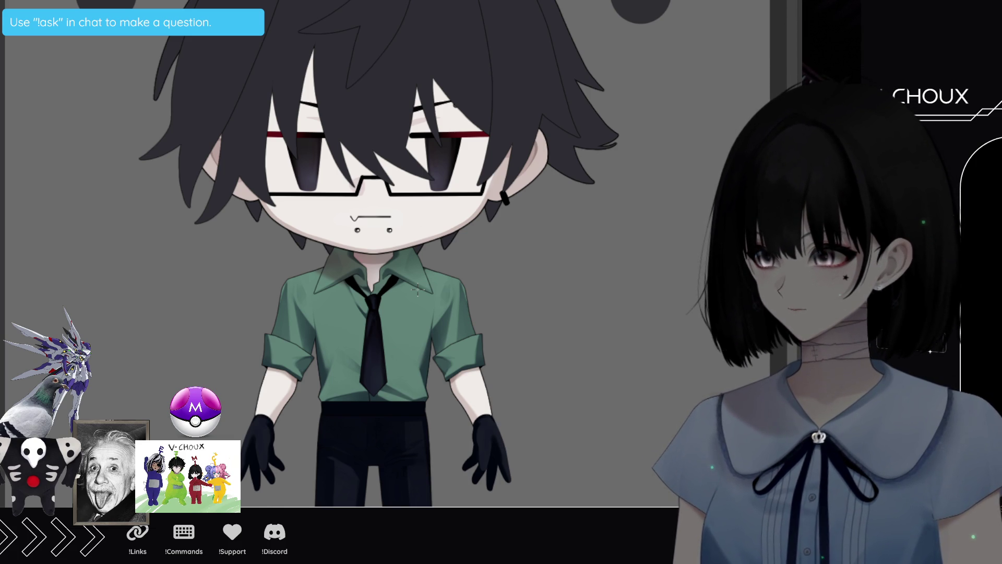
Scroll the canvas view up over the chibi's waistband
scroll(418, 288, up, 1)
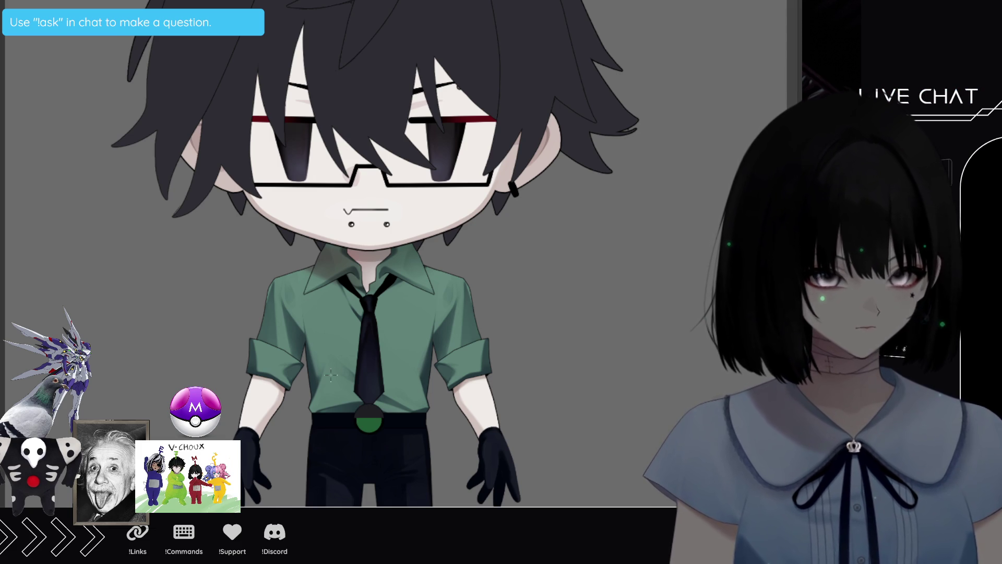
Move the green belt buckle down-left, shrink it slightly, and commit the change
scroll(331, 374, up, 2)
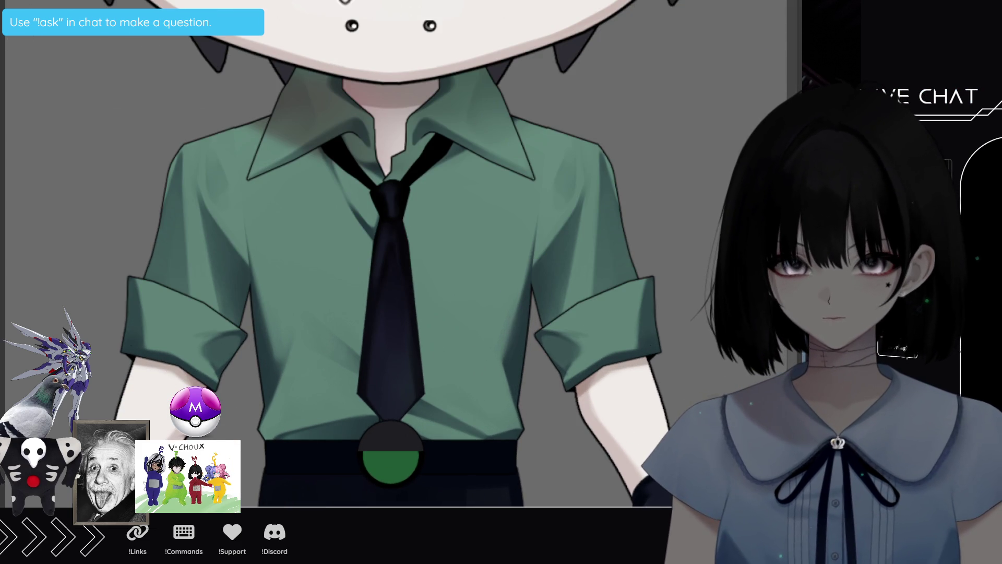
click(397, 459)
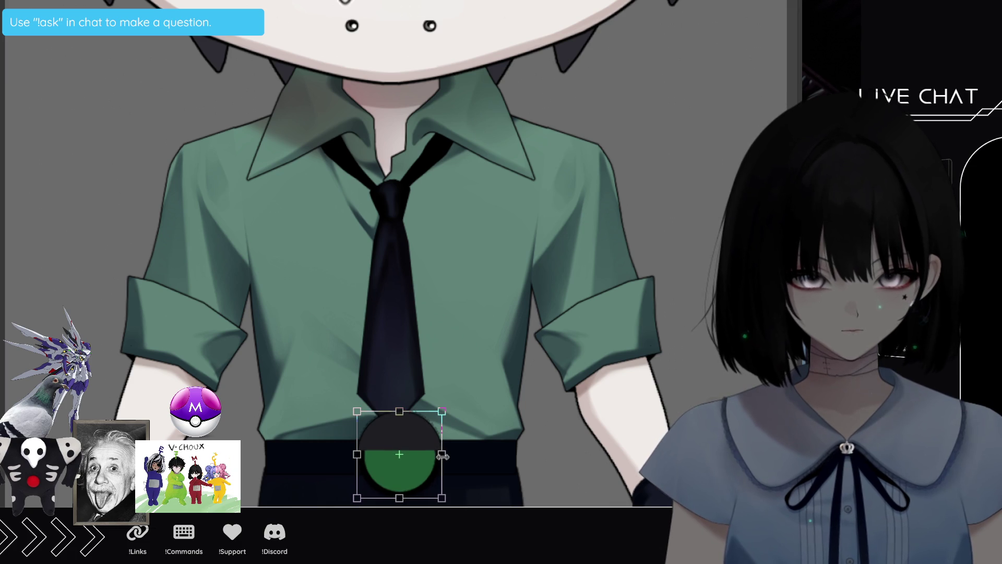
drag(437, 475, 428, 490)
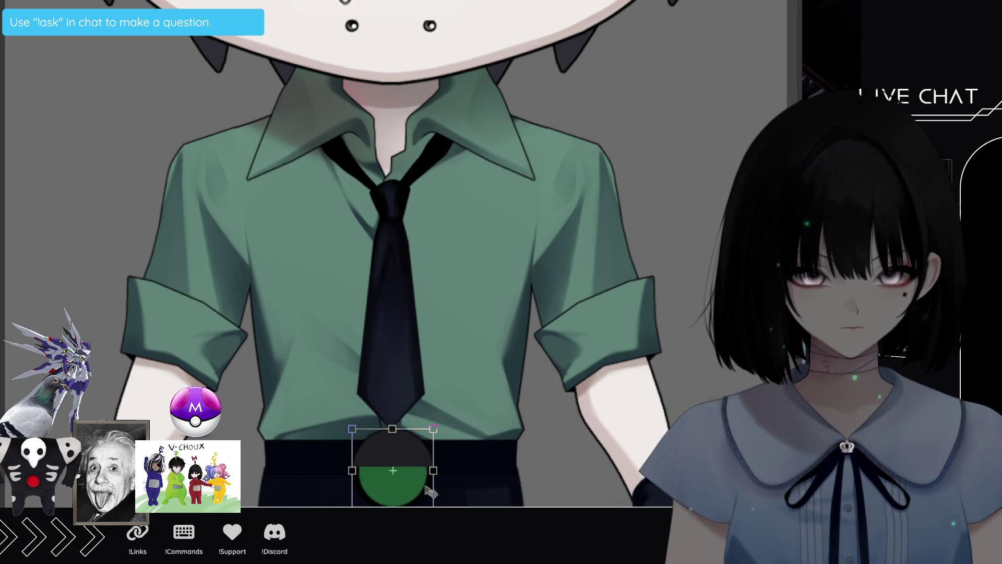
key(Return)
scroll(380, 260, down, 3)
scroll(381, 260, down, 2)
scroll(376, 266, down, 2)
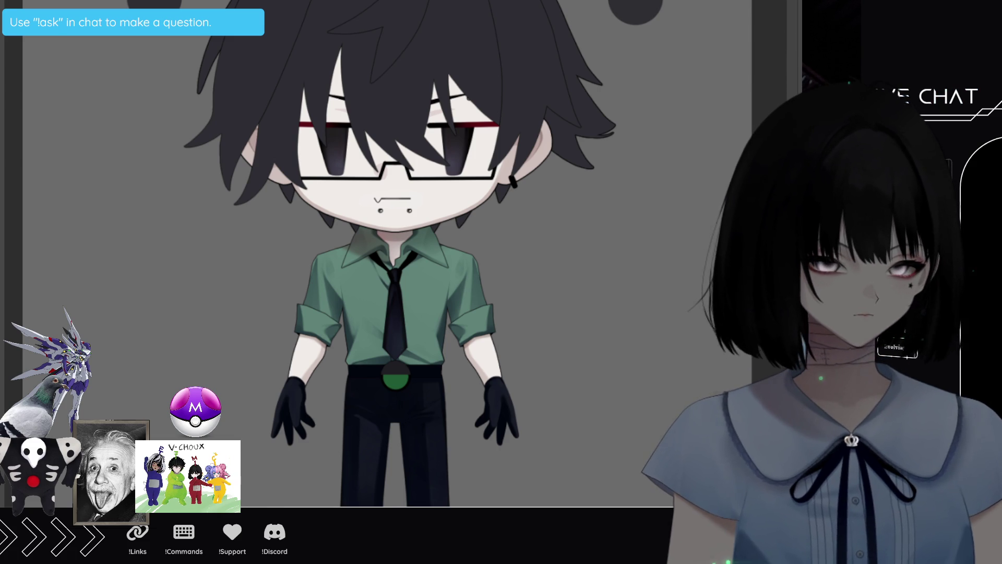
scroll(427, 323, up, 2)
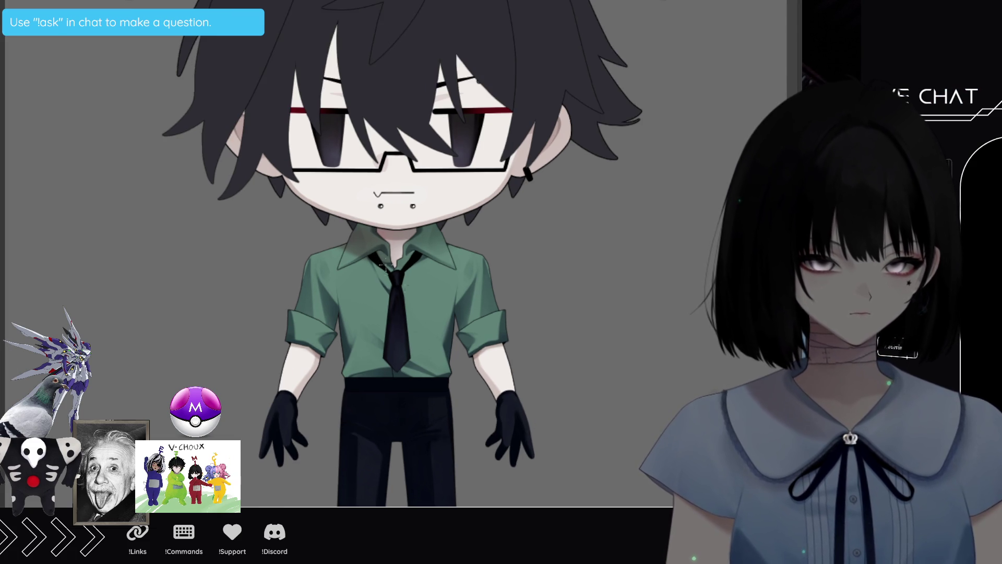
Free-transform the black tie, pulling its bottom end up to shorten it, then commit
scroll(427, 323, up, 3)
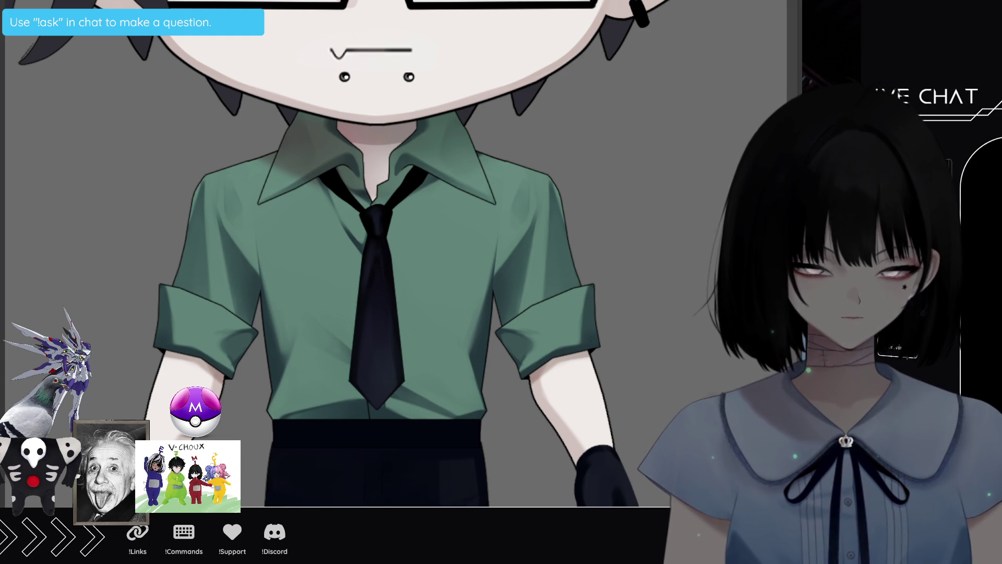
key(ctrl+t)
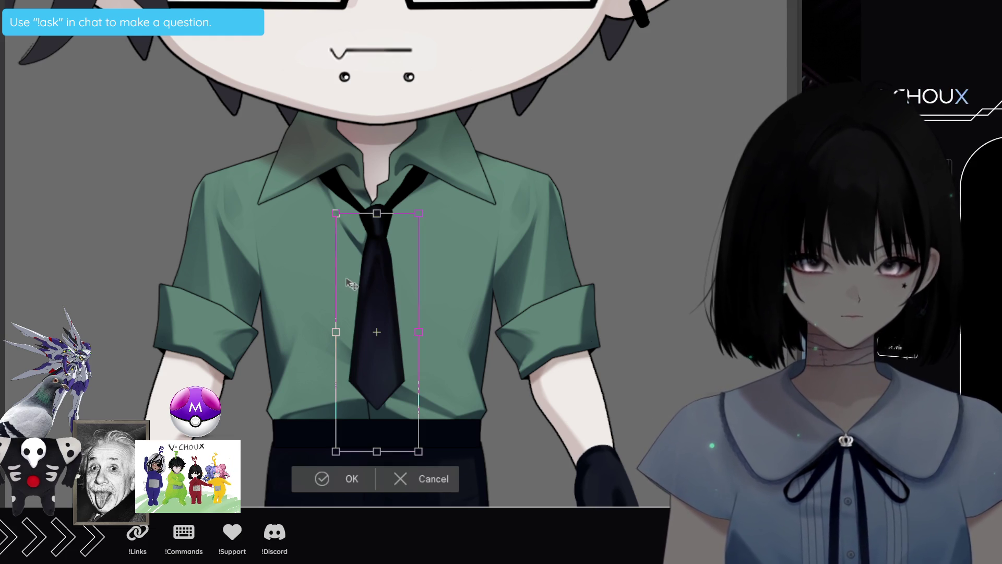
scroll(384, 266, up, 1)
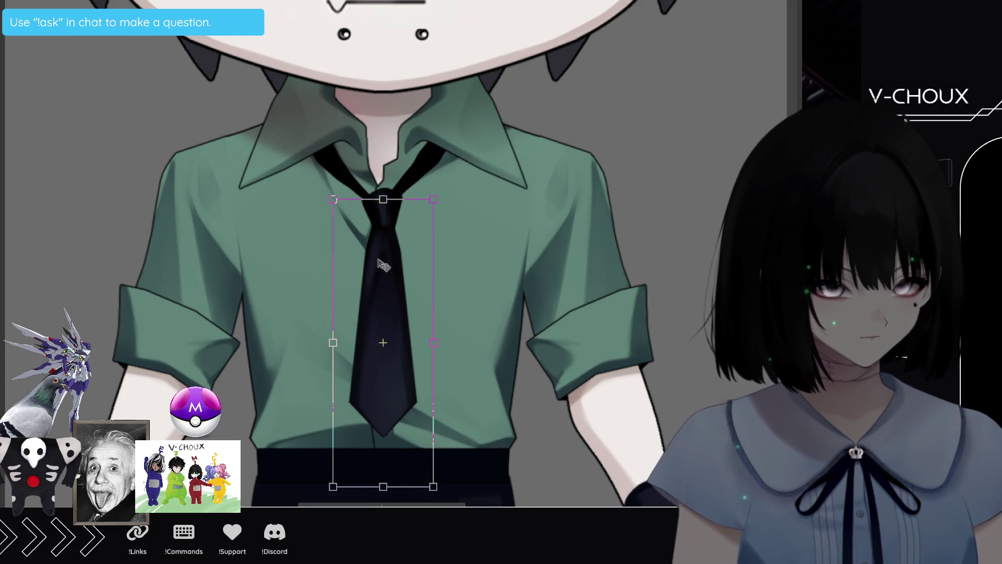
drag(384, 487, 383, 469)
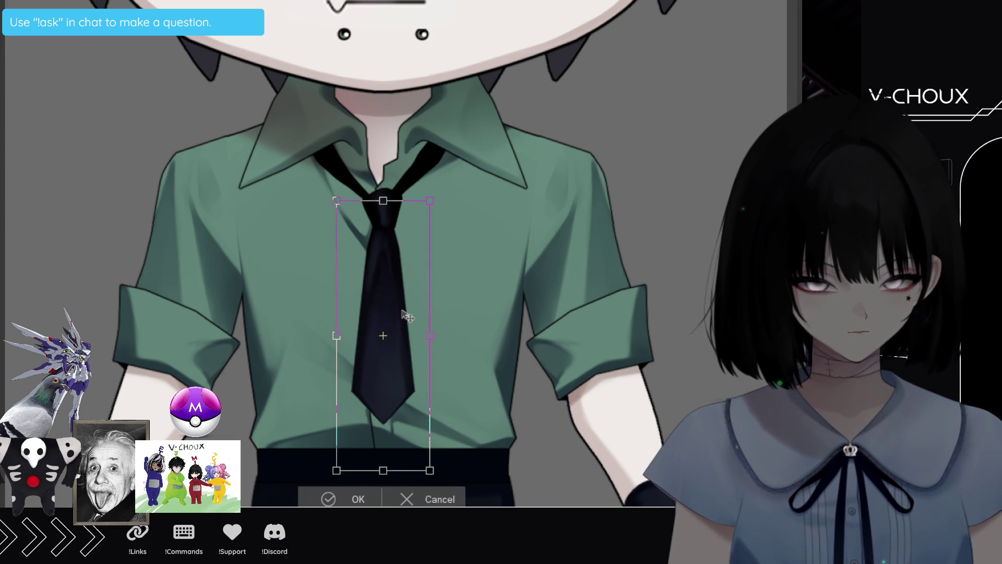
drag(384, 468, 384, 464)
key(Return)
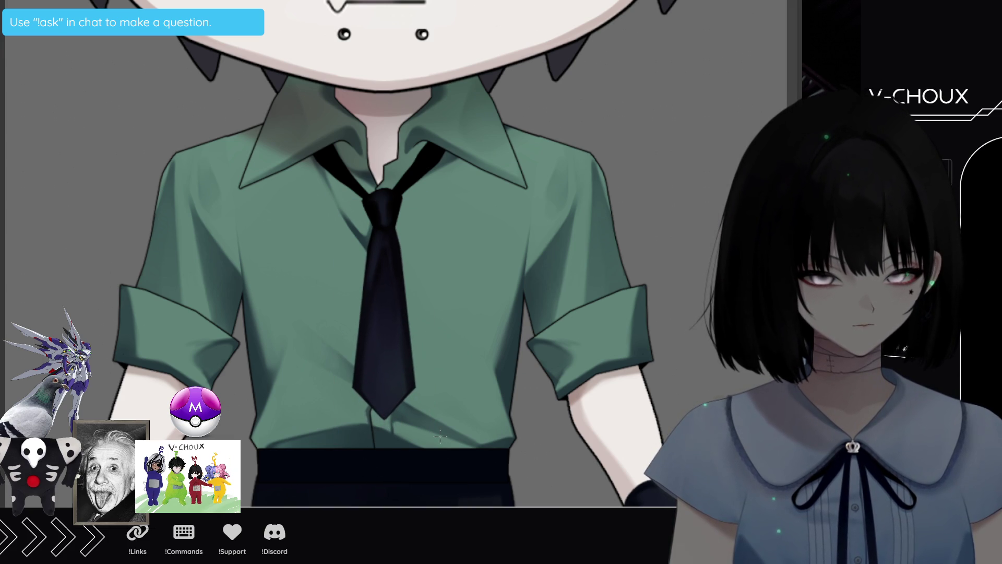
scroll(251, 397, down, 2)
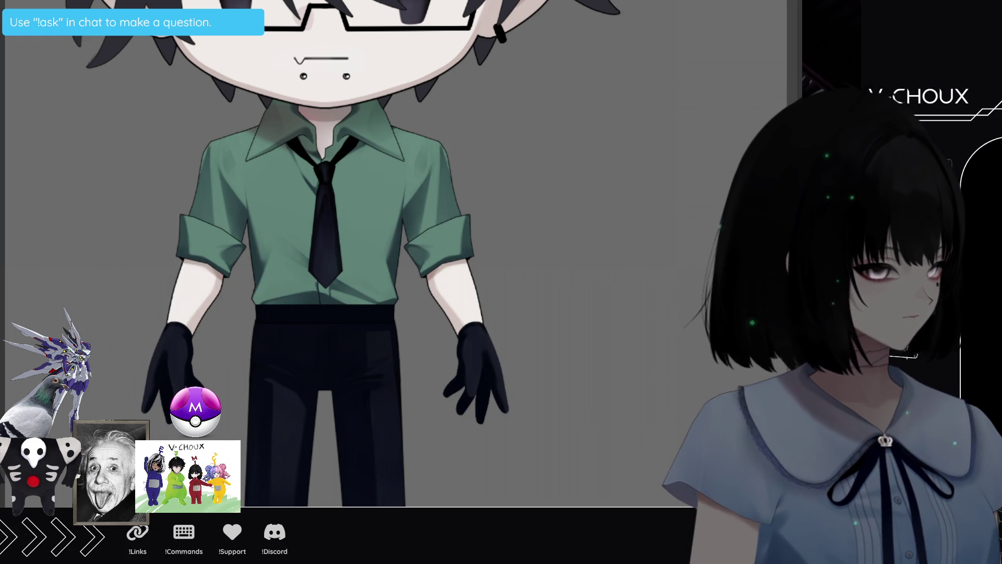
Rotate the canvas view a quarter turn clockwise
mouse_move(549, 325)
mouse_down()
mouse_move(455, 412)
mouse_move(325, 406)
mouse_move(380, 375)
mouse_up()
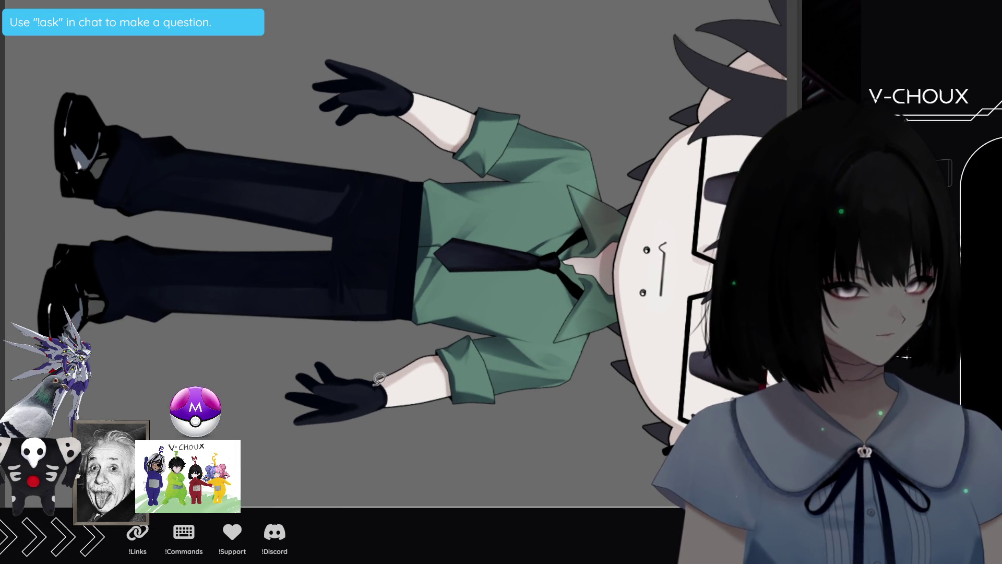